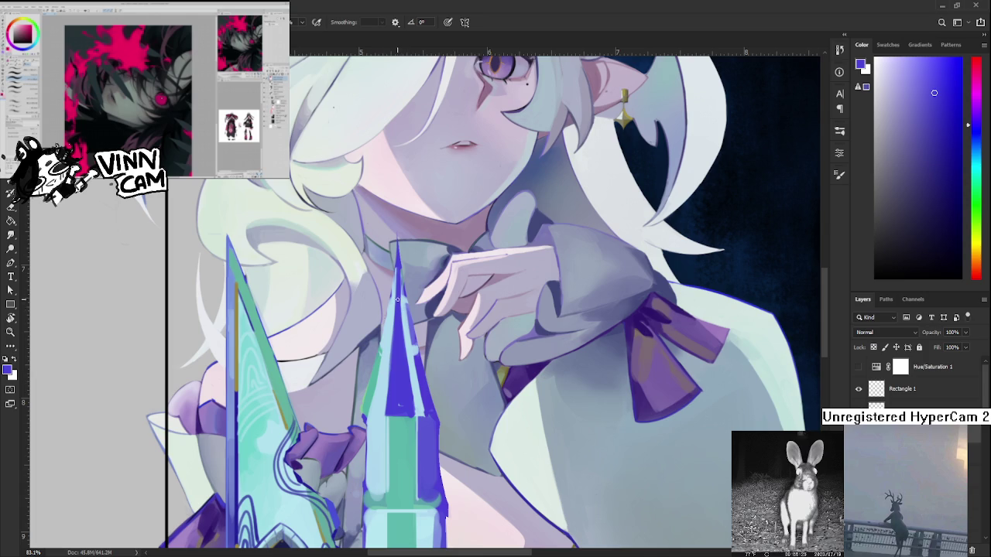
Sample a light blue from the spire and paint a highlight stroke down its left edge.
left_click(395, 329, "alt")
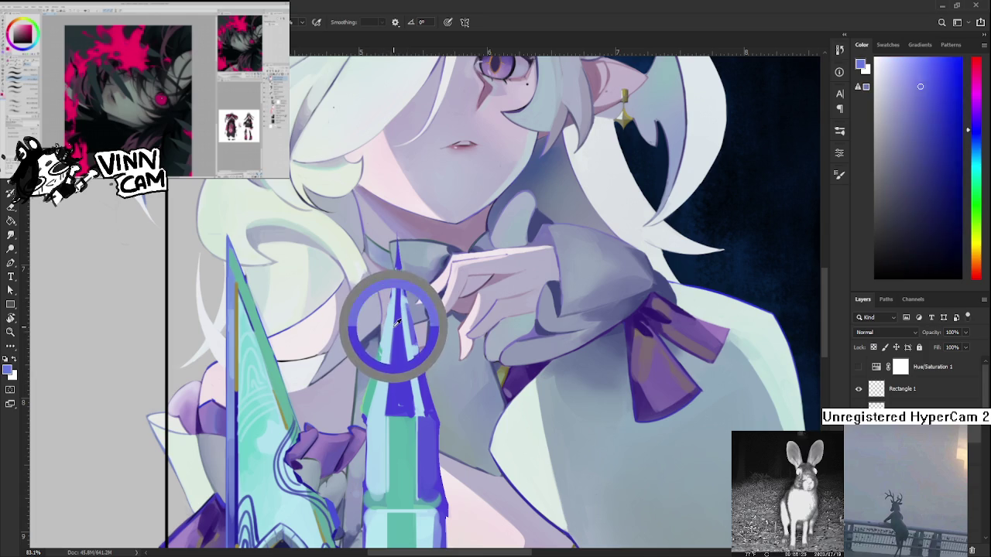
left_click(404, 297, "alt")
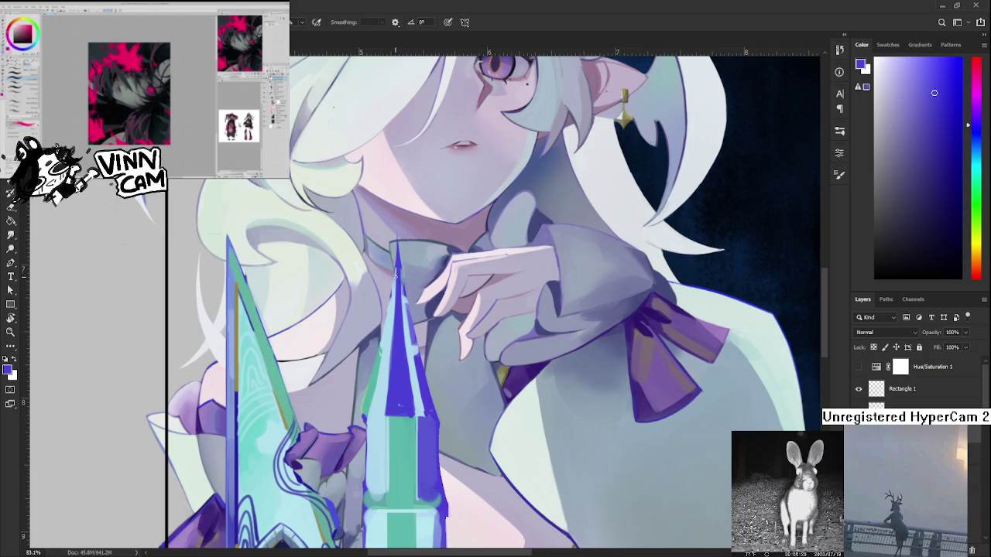
left_click(395, 283, "alt")
left_click_drag(381, 355, 373, 393)
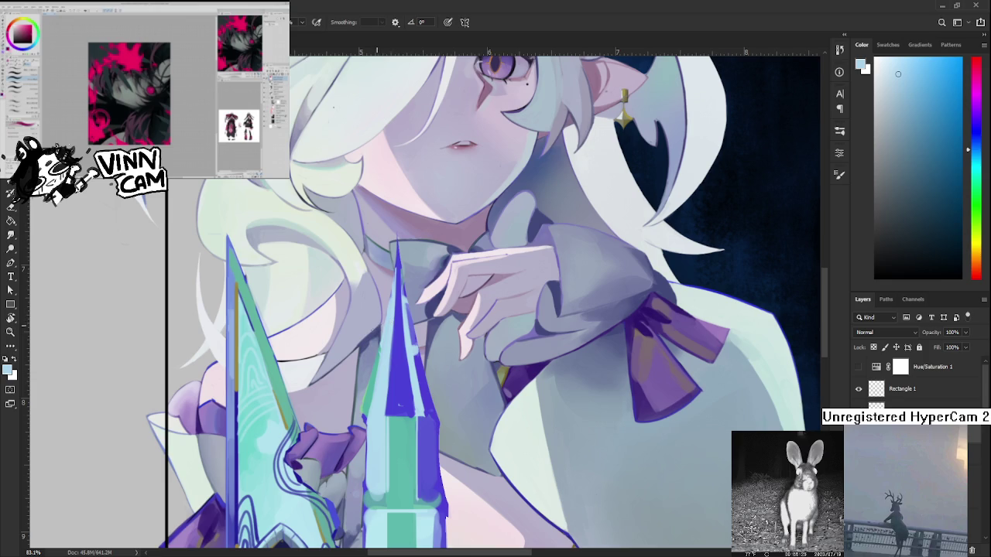
Paint a short dark stroke on the spire's left edge and sample its dark blue.
left_click(374, 387, "alt")
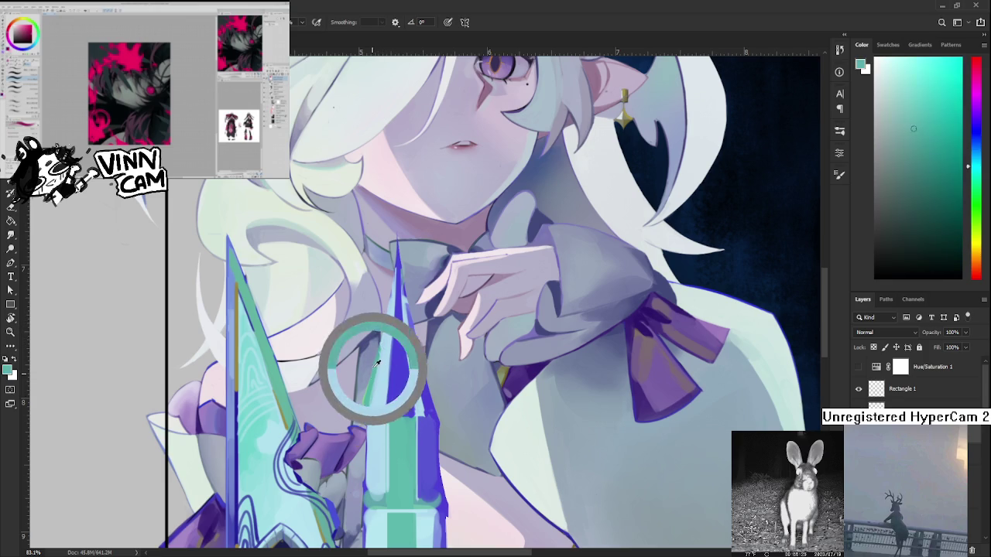
left_click_drag(381, 340, 380, 369)
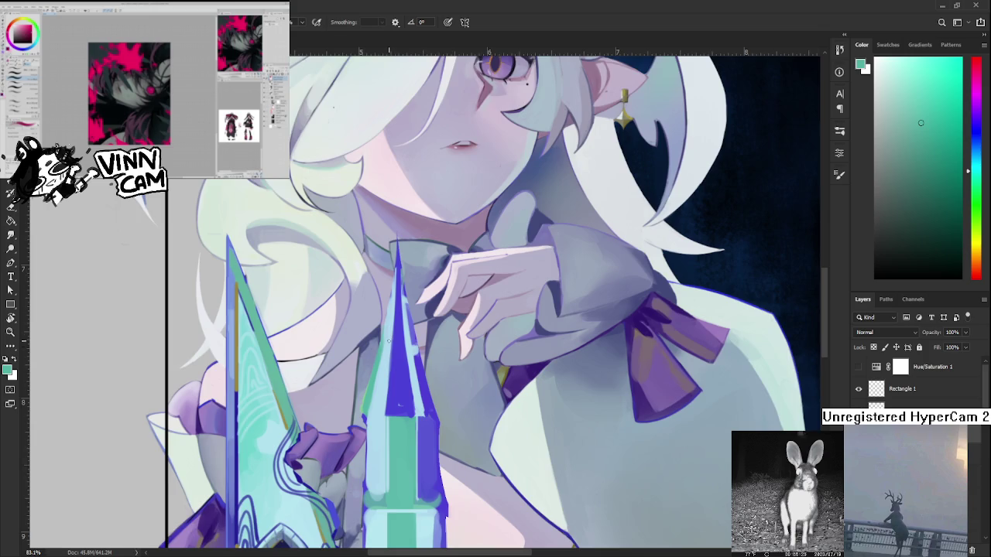
scroll(391, 339, "up", 2)
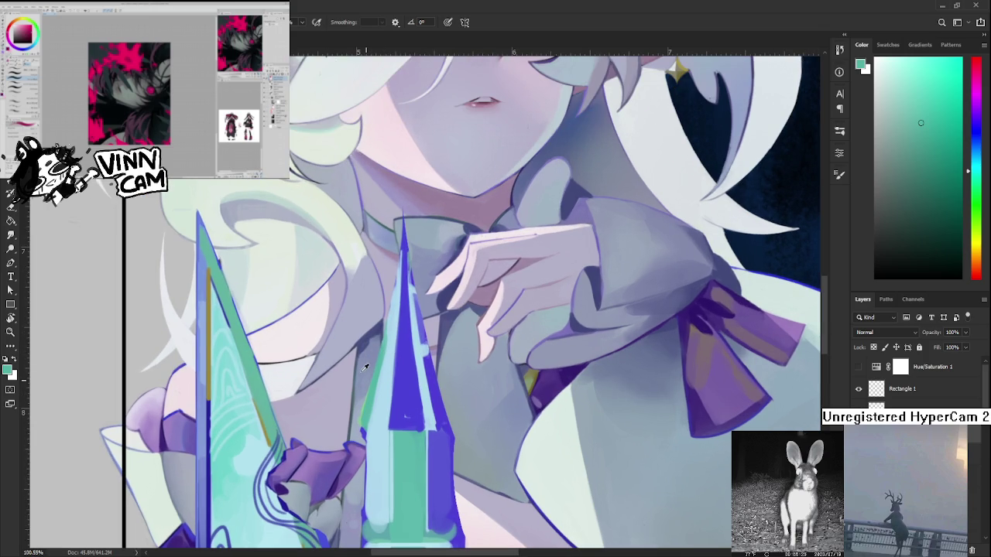
left_click_drag(365, 374, 390, 418)
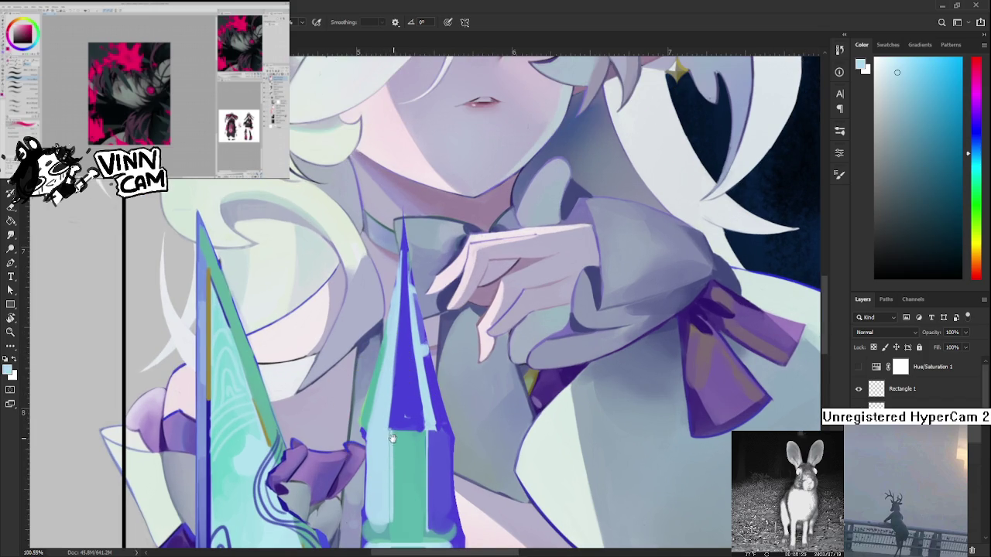
left_click_drag(393, 436, 406, 411)
left_click(230, 457, "alt")
left_click_drag(230, 457, 221, 458)
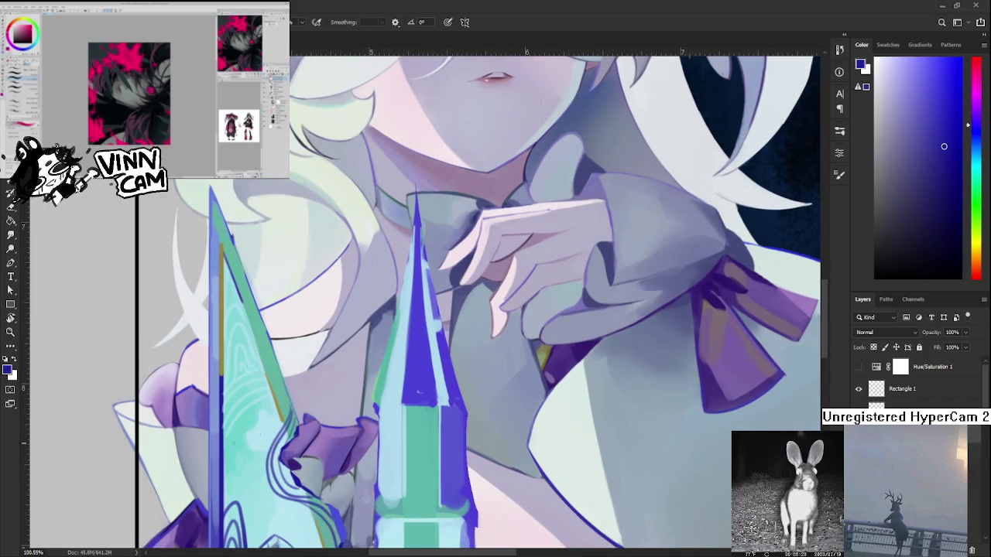
Paint the dark-blue ledge line across the spire, erasing the overshoot at its right end.
left_click_drag(401, 408, 438, 408)
left_click_drag(442, 407, 472, 408)
key("e")
left_click_drag(475, 405, 472, 412)
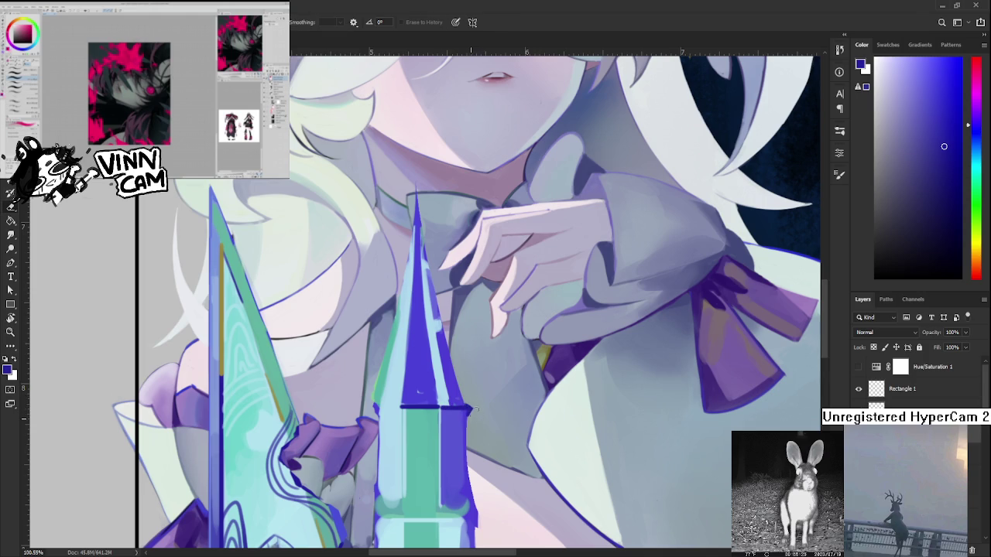
key("b")
mouse_move(398, 407)
left_mouse_down()
mouse_move(373, 407)
mouse_move(403, 407)
left_mouse_up()
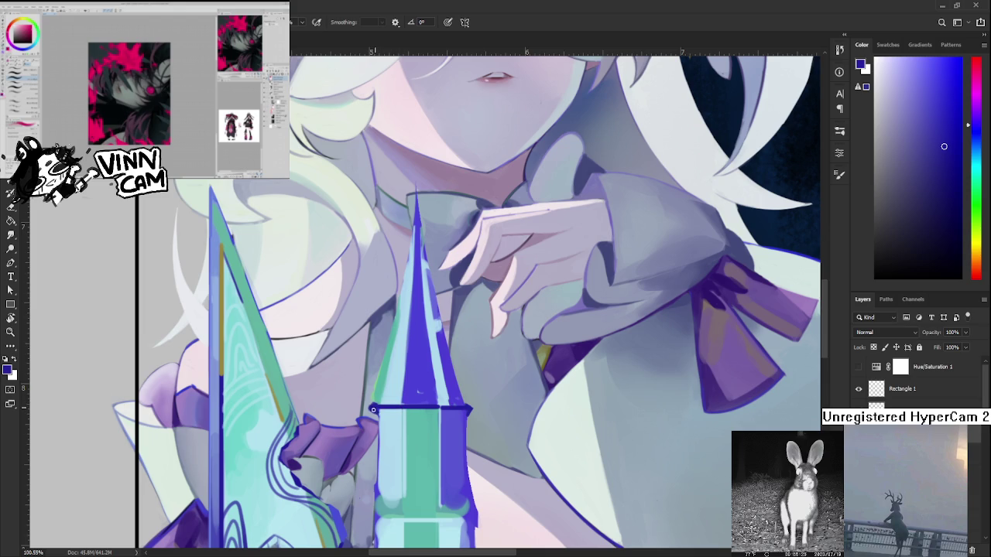
key("e")
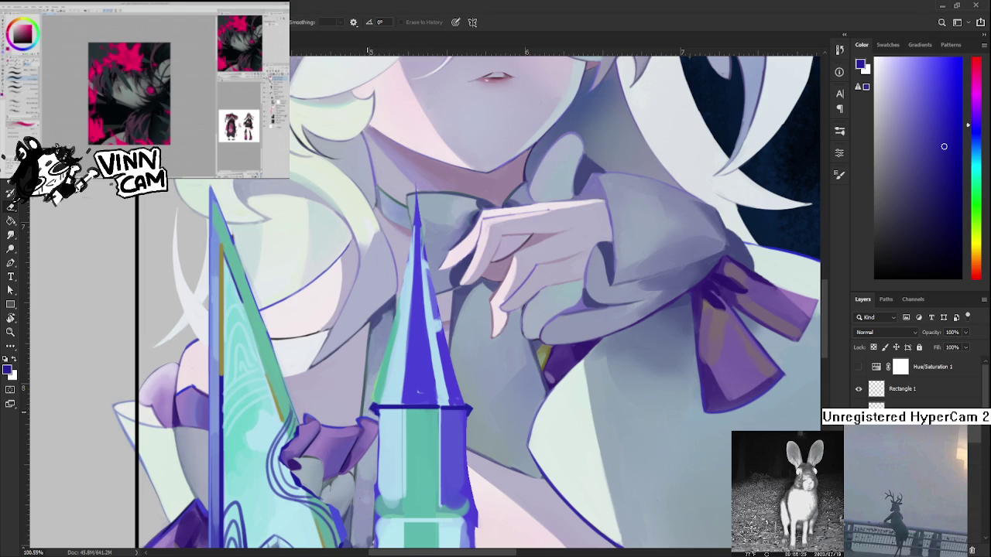
key("b")
Outline the tower's left side in dark blue and erase part of its right-edge outline.
left_click_drag(377, 409, 380, 524)
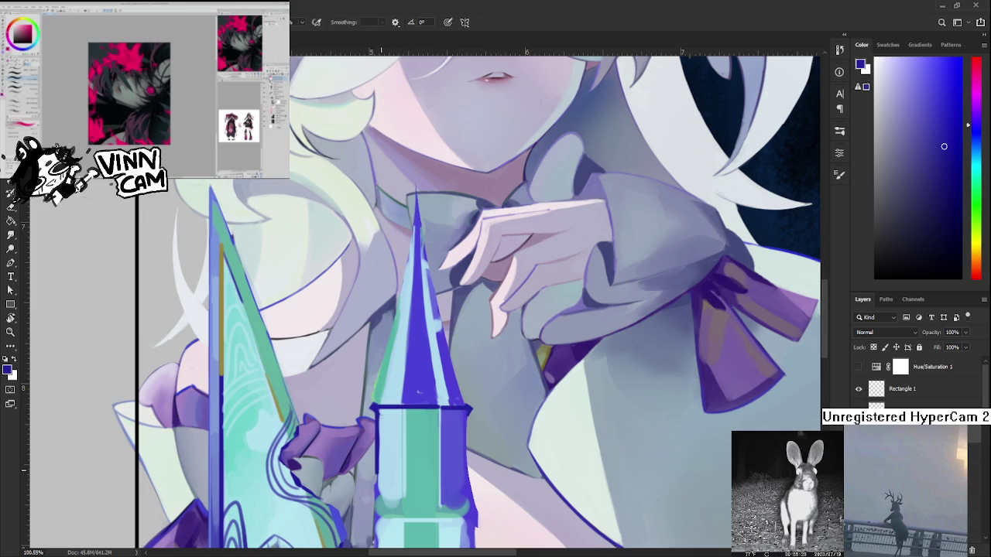
scroll(380, 523, "down", 3)
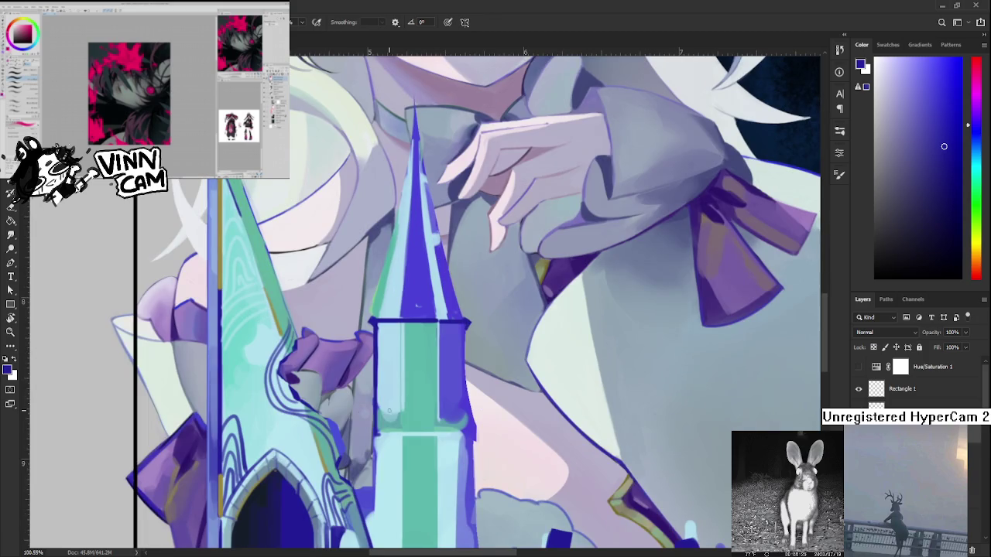
scroll(387, 391, "down", 2)
scroll(379, 391, "down", 2)
scroll(438, 401, "up", 2)
key("e")
left_click_drag(425, 384, 427, 414)
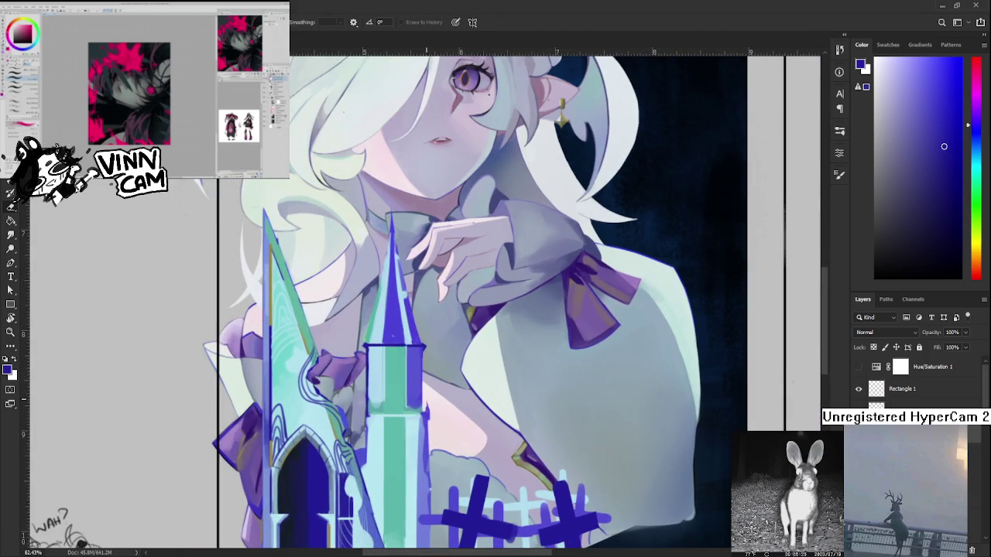
Try a dark line down the tower's right edge, then undo it.
key("b")
mouse_move(422, 346)
left_mouse_down()
mouse_move(423, 416)
mouse_move(421, 348)
left_mouse_up()
key("ctrl+z")
key("ctrl+z")
key("ctrl+z")
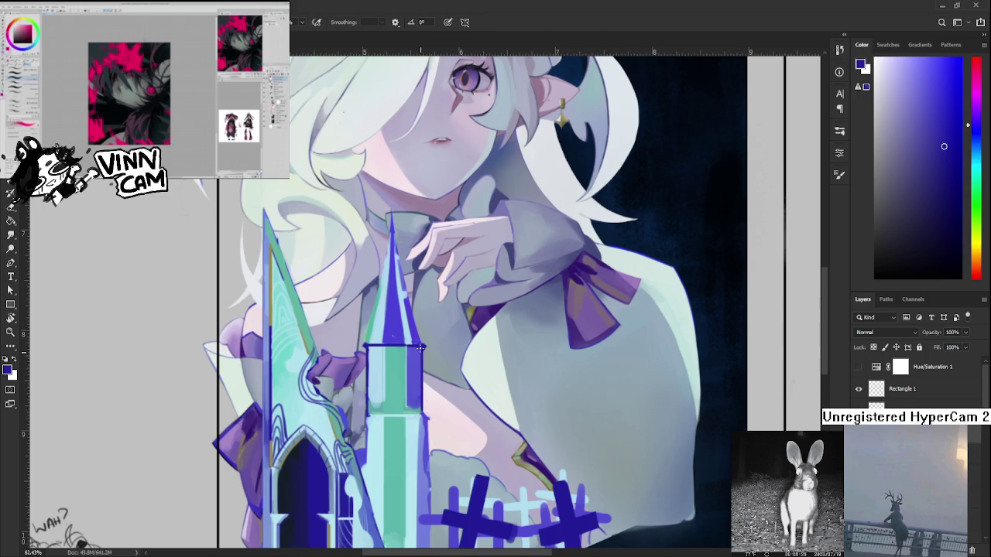
scroll(403, 358, "down", 5)
scroll(404, 358, "up", 6)
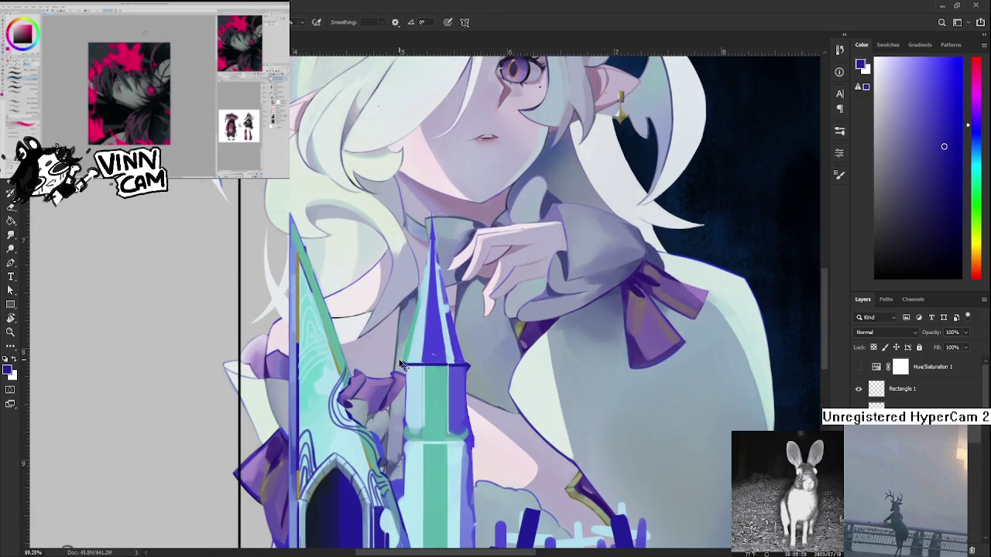
scroll(404, 358, "up", 2)
scroll(399, 380, "up", 1)
left_click_drag(399, 384, 307, 378)
Lighten the dark outline along the tower's right edge with the eraser.
key("e")
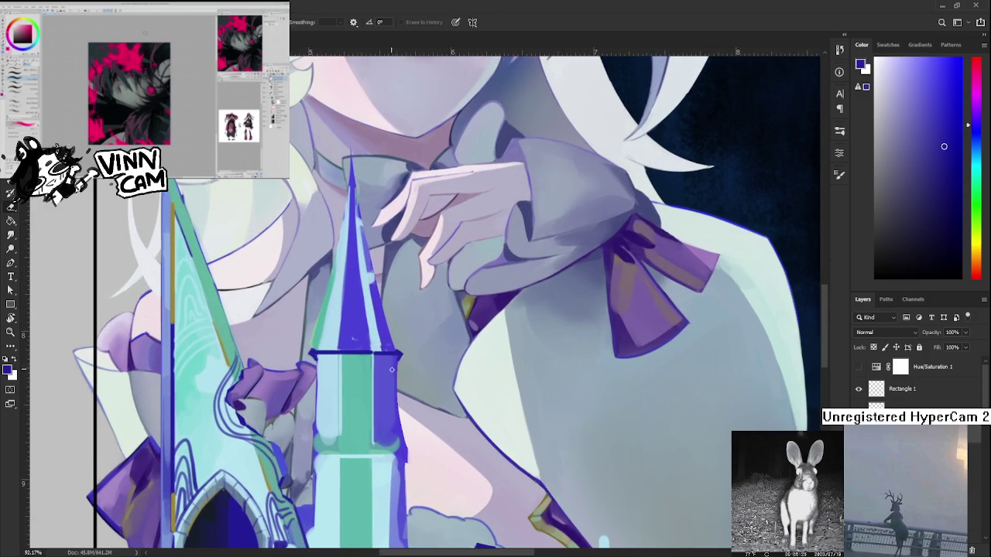
left_click_drag(399, 405, 407, 469)
scroll(404, 454, "down", 1)
scroll(410, 418, "down", 2)
scroll(417, 373, "down", 2)
scroll(416, 373, "up", 1)
scroll(416, 373, "up", 1)
scroll(415, 373, "up", 1)
scroll(414, 373, "up", 2)
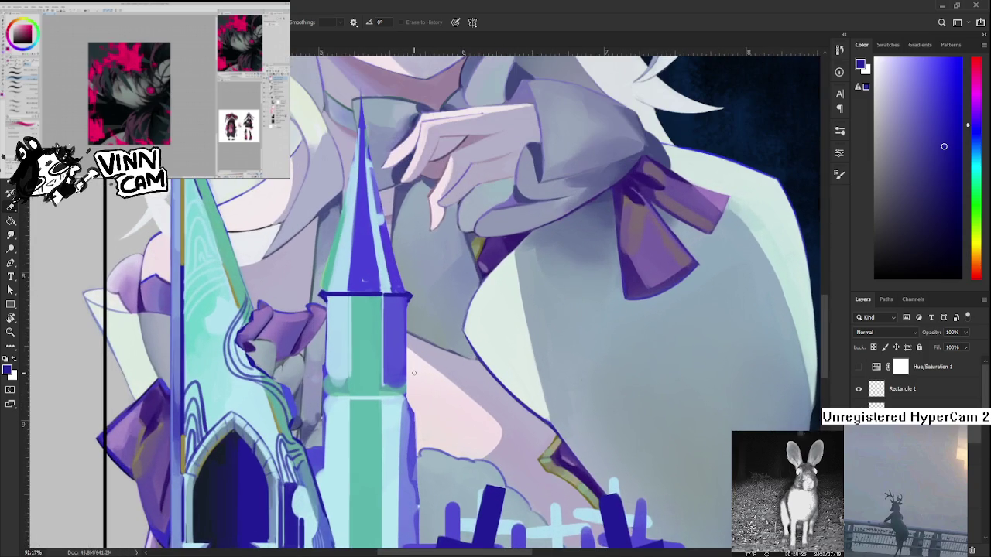
mouse_move(364, 174)
left_mouse_down()
mouse_move(364, 360)
mouse_move(344, 387)
left_mouse_up()
scroll(364, 361, "up", 1)
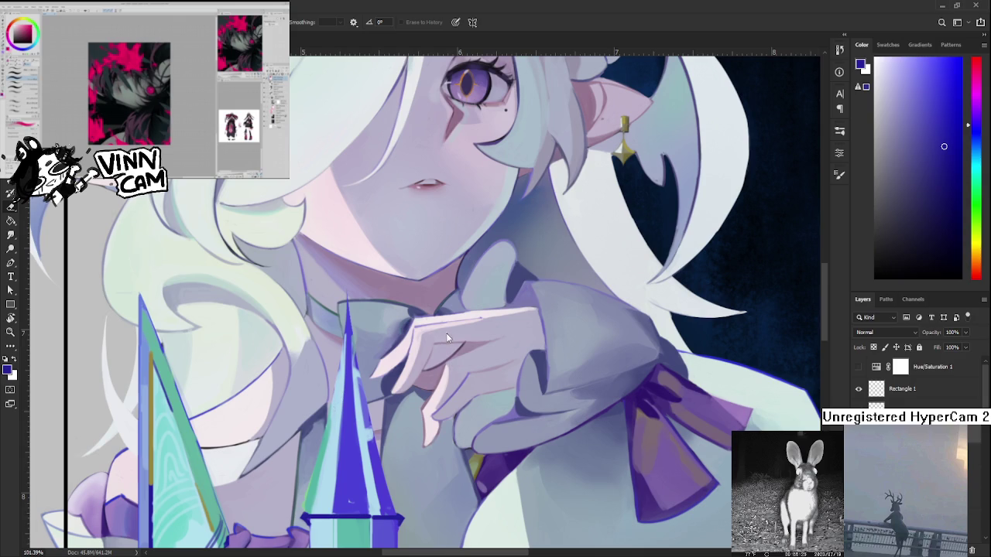
scroll(474, 223, "down", 2)
scroll(474, 224, "down", 3)
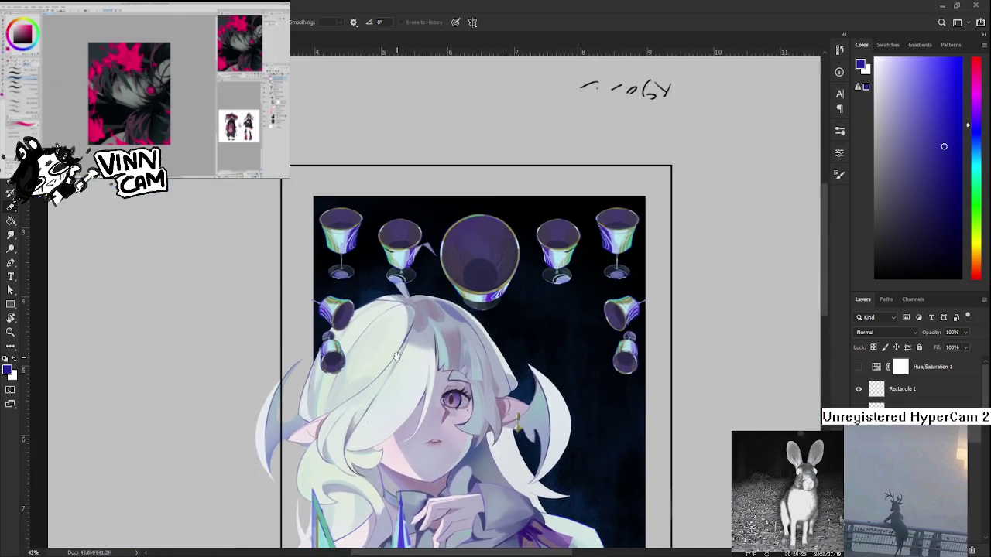
scroll(399, 182, "up", 3)
scroll(398, 182, "down", 2)
scroll(399, 182, "up", 4)
scroll(392, 346, "down", 1)
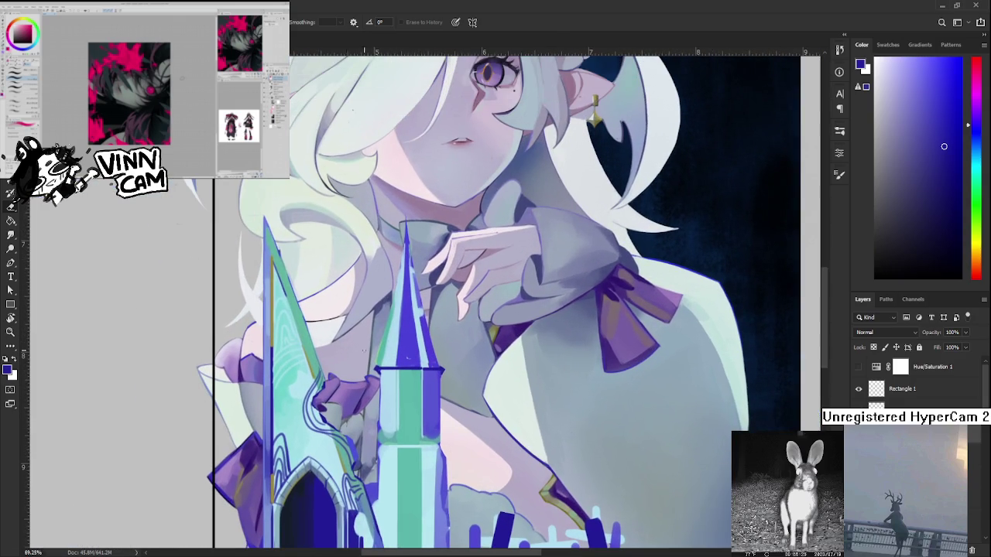
left_click(393, 346, "alt")
scroll(393, 346, "down", 2)
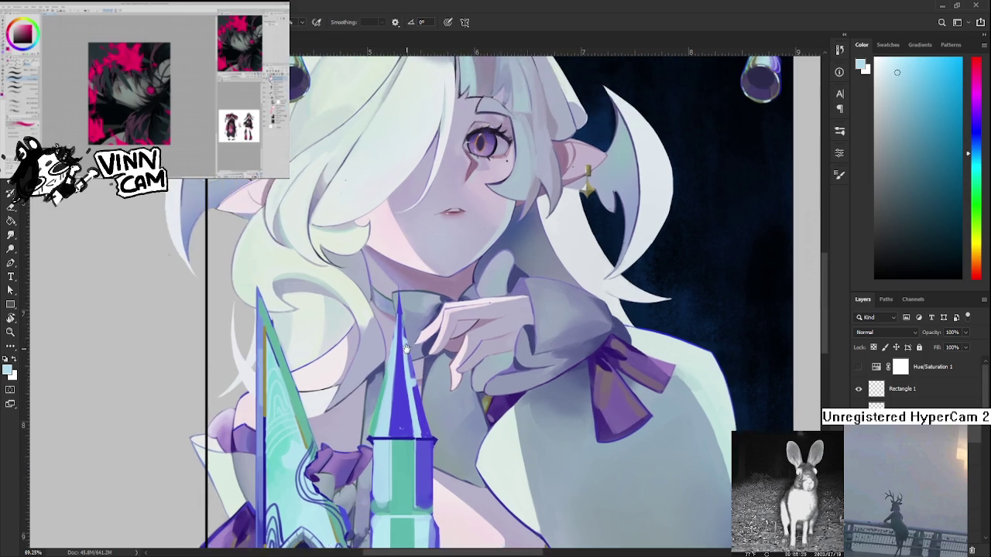
scroll(421, 315, "down", 1)
scroll(420, 315, "up", 1)
scroll(295, 377, "up", 2)
left_click(295, 377, "alt")
left_click_drag(294, 377, 290, 379)
scroll(415, 404, "up", 1)
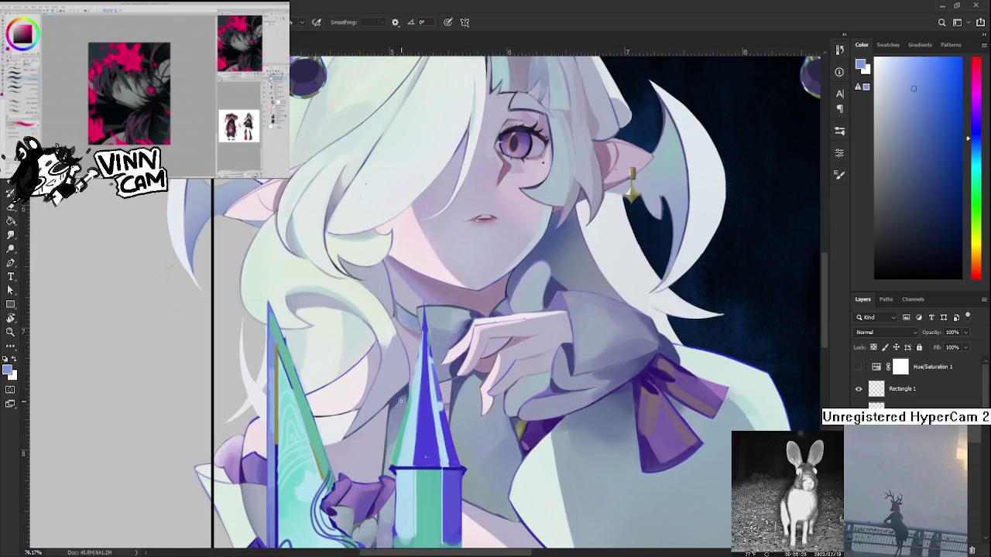
mouse_move(411, 422)
left_mouse_down()
mouse_move(404, 447)
mouse_move(412, 438)
left_mouse_up()
left_click_drag(418, 394, 420, 352)
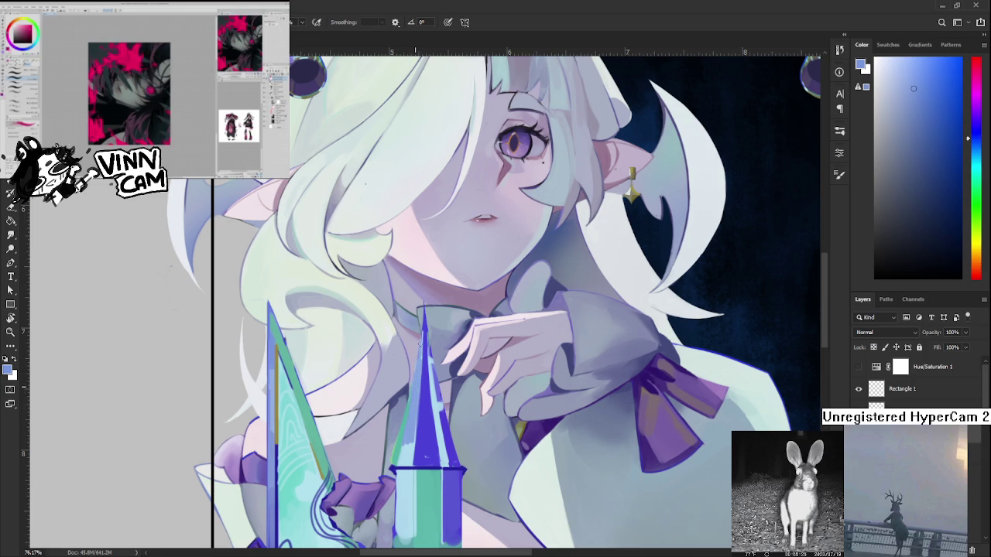
scroll(418, 395, "down", 1)
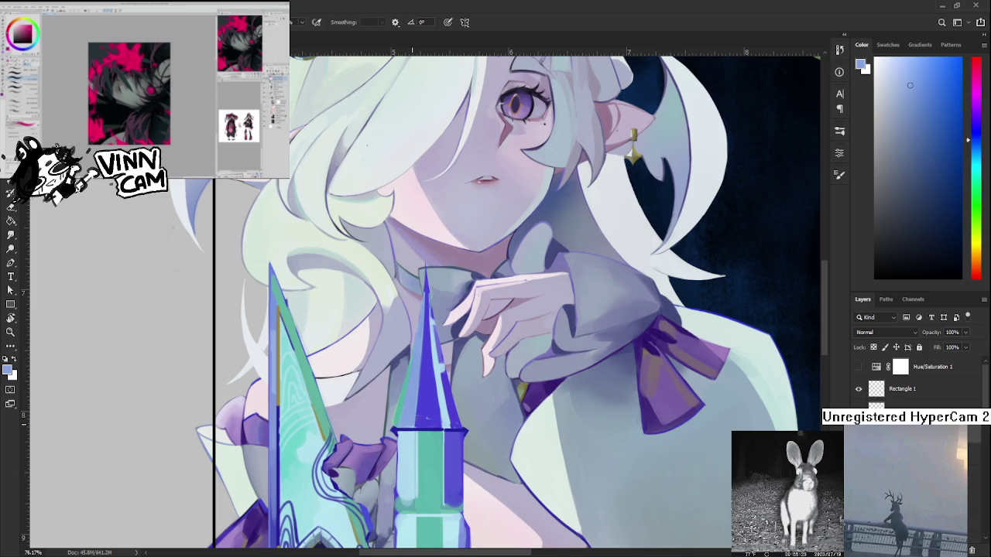
left_click(426, 416, "alt")
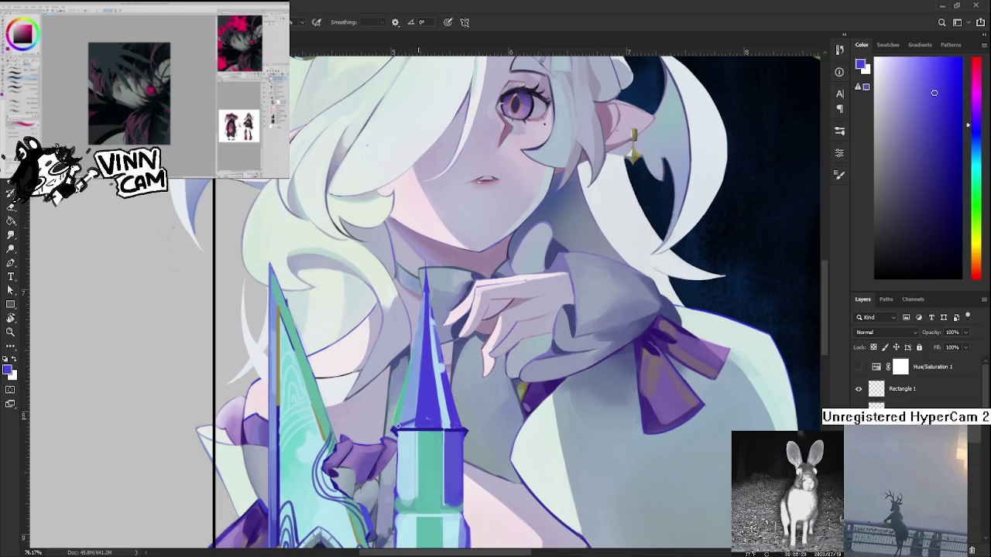
left_click(429, 411, "alt")
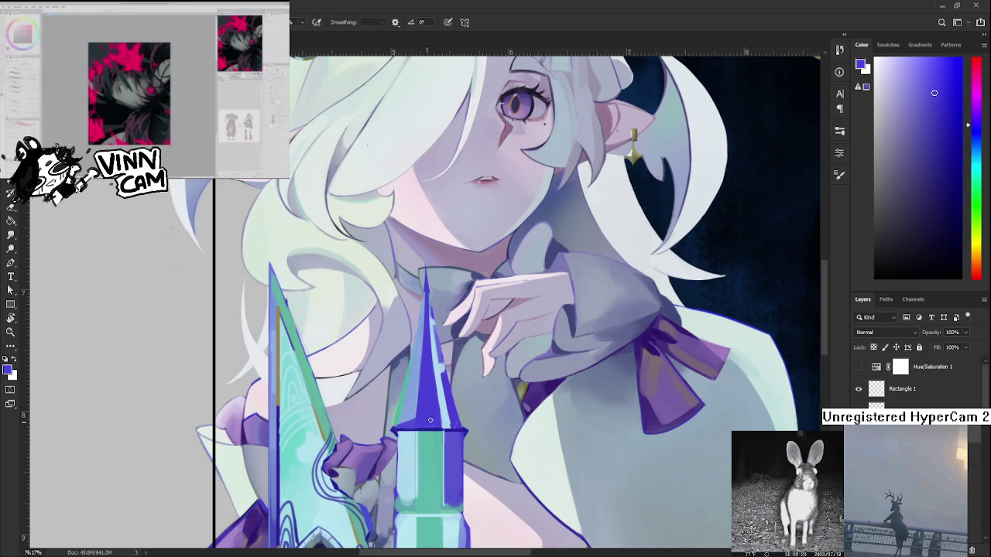
left_click(406, 418, "alt")
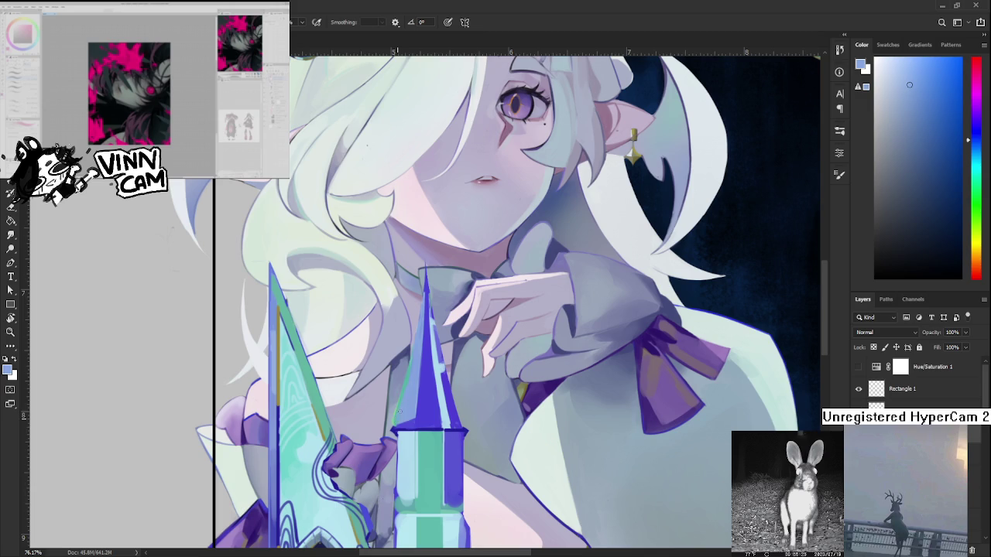
left_click(436, 378, "alt")
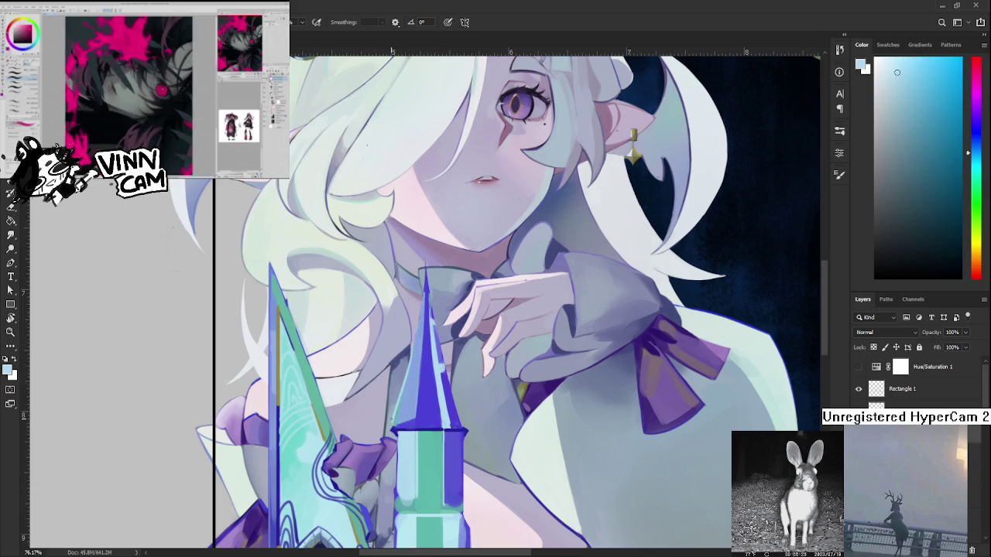
left_click_drag(428, 310, 421, 347)
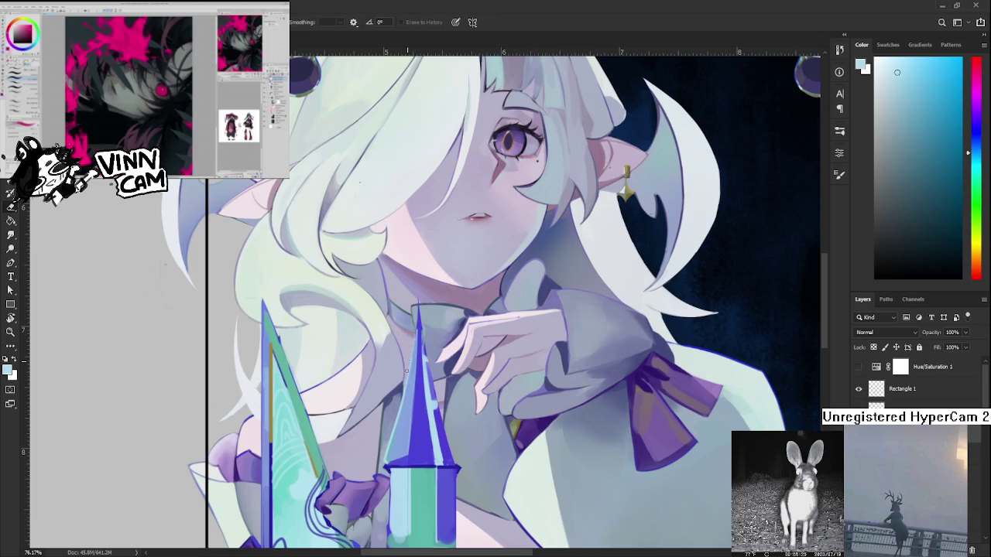
Lasso the spire tip beside her hand and put it under Free Transform.
scroll(414, 343, "down", 5)
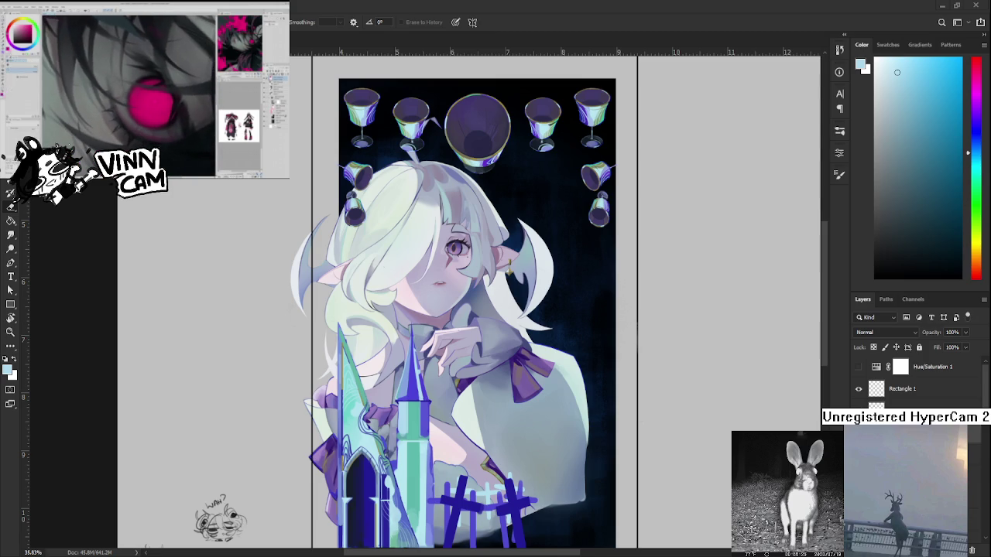
scroll(445, 418, "down", 3)
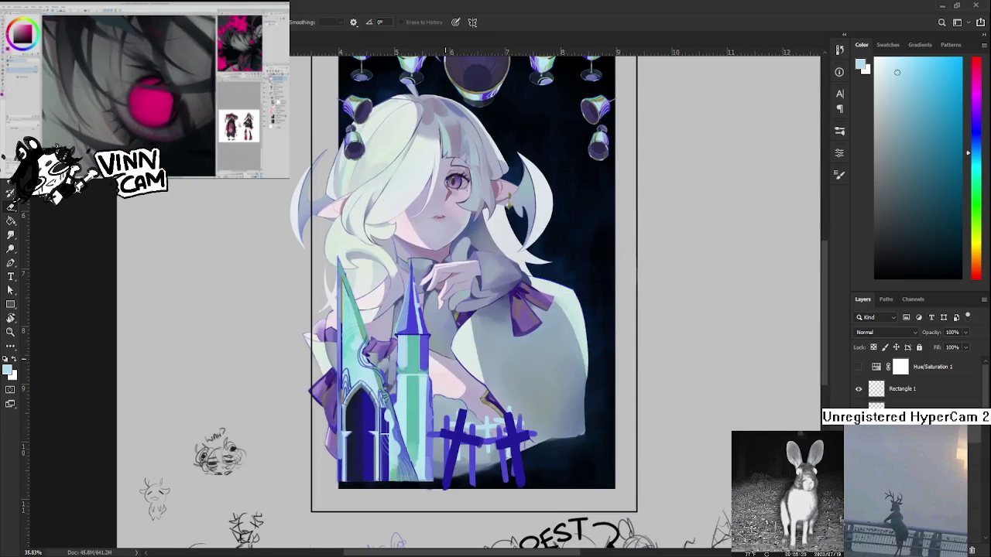
scroll(445, 361, "up", 3)
scroll(423, 331, "up", 2)
scroll(423, 332, "up", 3)
key("l")
mouse_move(375, 397)
left_mouse_down()
mouse_move(451, 400)
mouse_move(375, 397)
left_mouse_up()
key("ctrl+t")
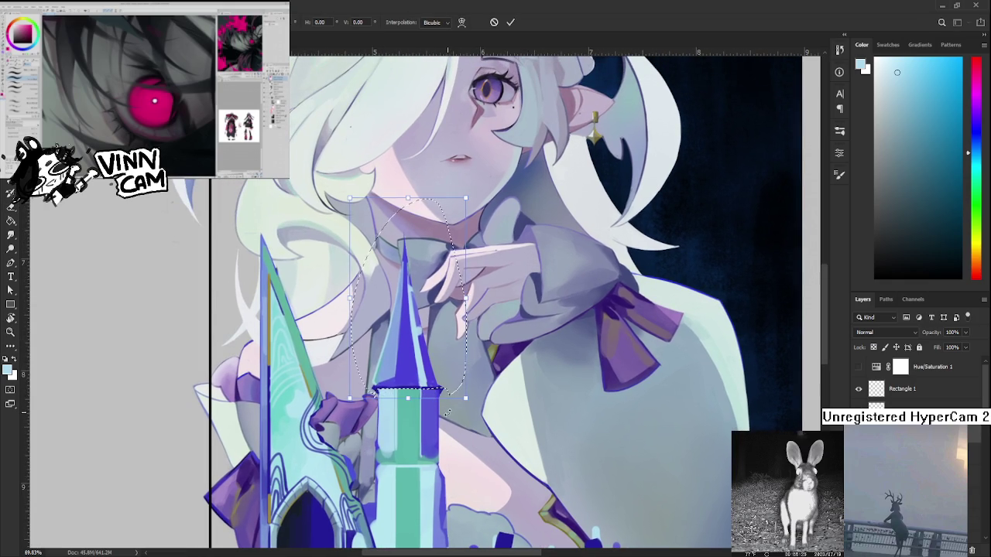
Commit the reshaped spire tip and deselect it.
key("Return")
key("ctrl+d")
scroll(494, 345, "down", 5)
scroll(480, 356, "down", 2)
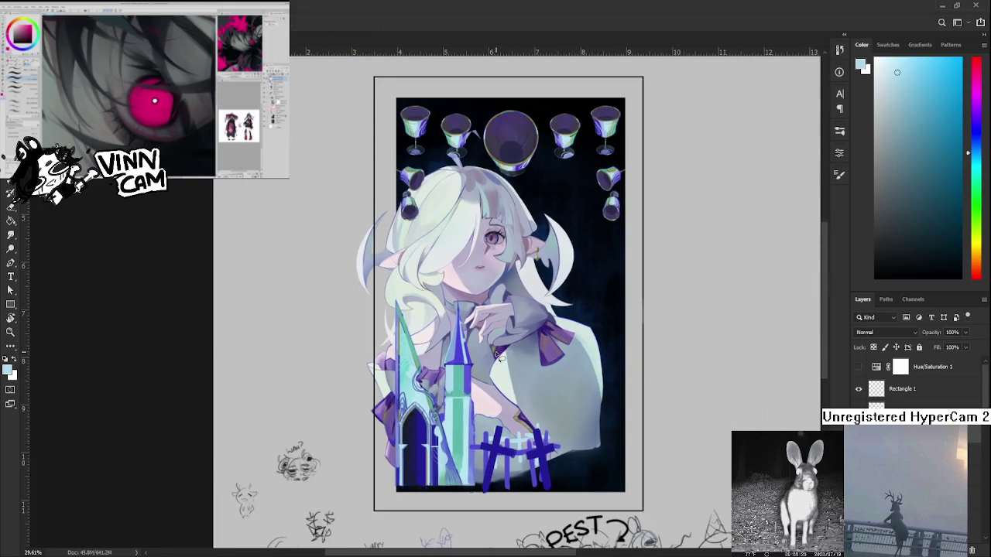
scroll(401, 356, "up", 2)
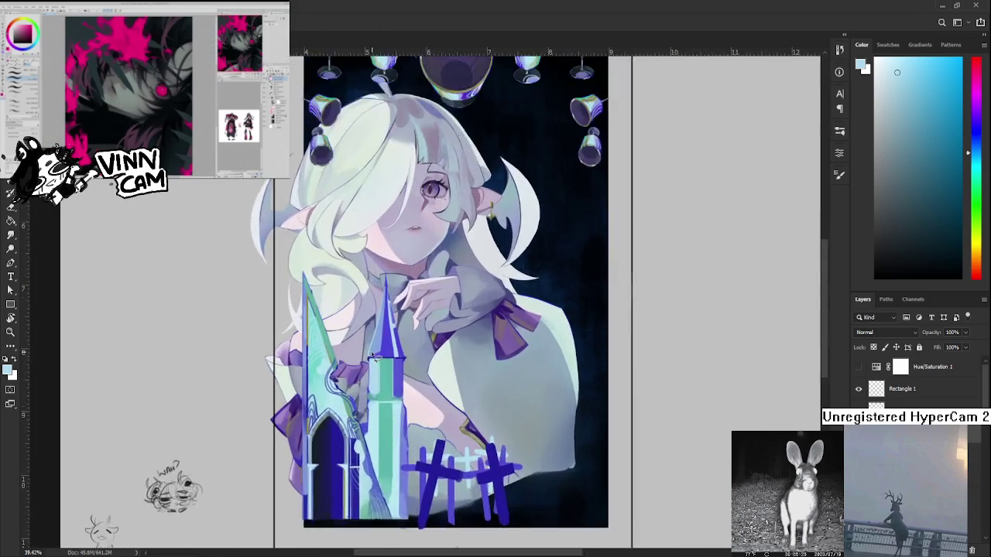
scroll(401, 355, "up", 2)
scroll(401, 355, "up", 1)
scroll(426, 354, "up", 1)
scroll(425, 353, "down", 2)
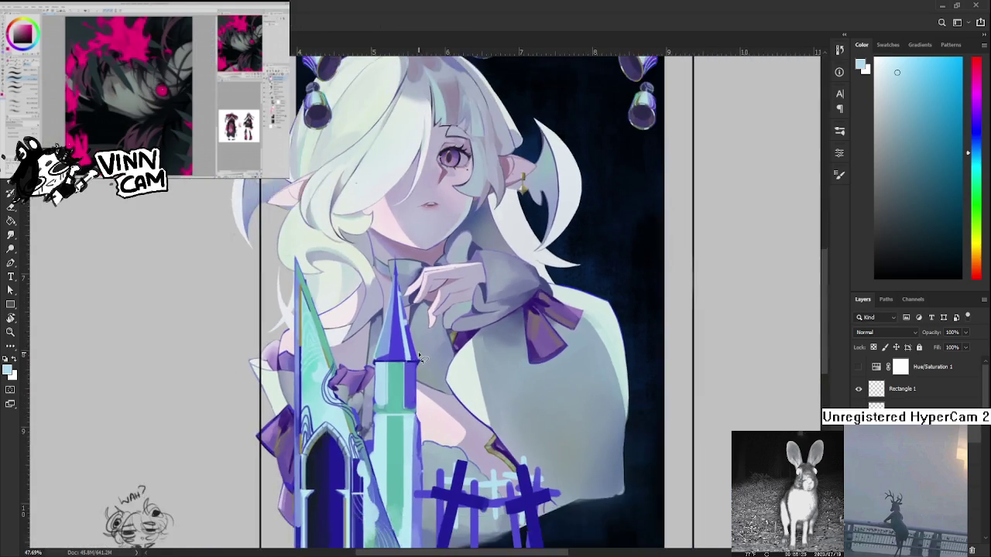
scroll(422, 356, "up", 1)
scroll(422, 356, "down", 2)
scroll(416, 359, "up", 1)
scroll(416, 359, "up", 2)
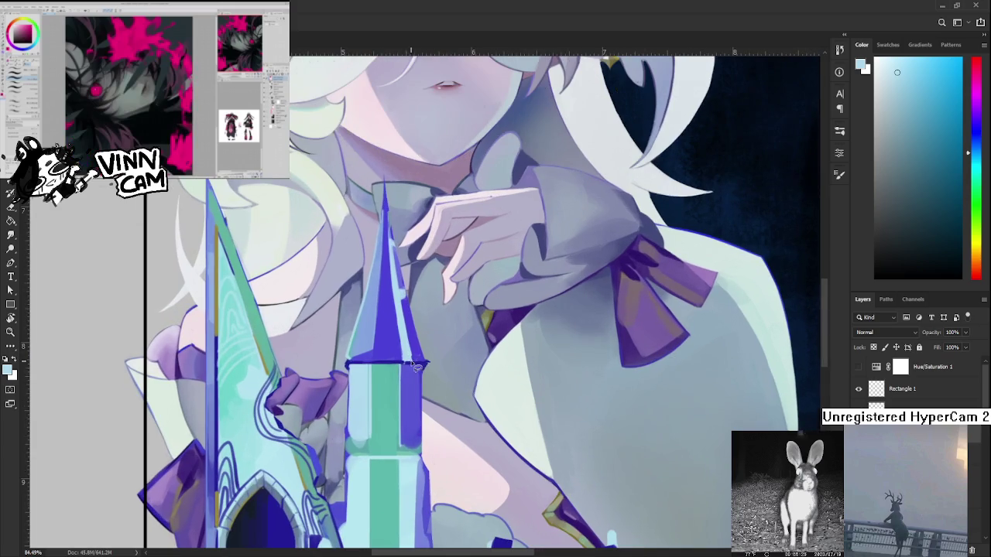
scroll(410, 372, "up", 1)
Clean up the spire with the eraser, then sample a light blue from the artwork.
key("e")
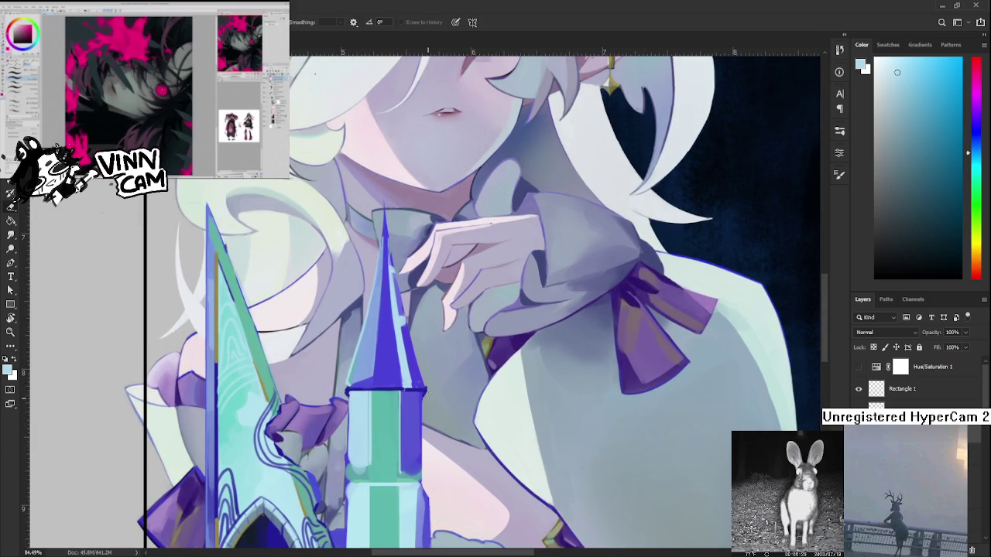
left_click_drag(428, 392, 425, 463)
key("b")
left_click(361, 445, "alt")
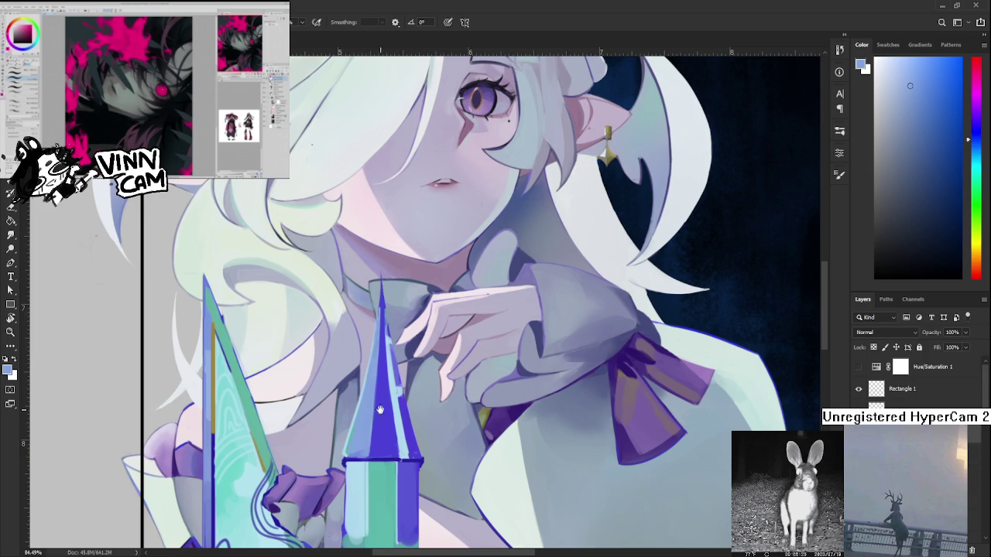
Paint alternating light cyan highlights and blue-purple shadows onto the spire tip.
scroll(369, 455, "up", 2)
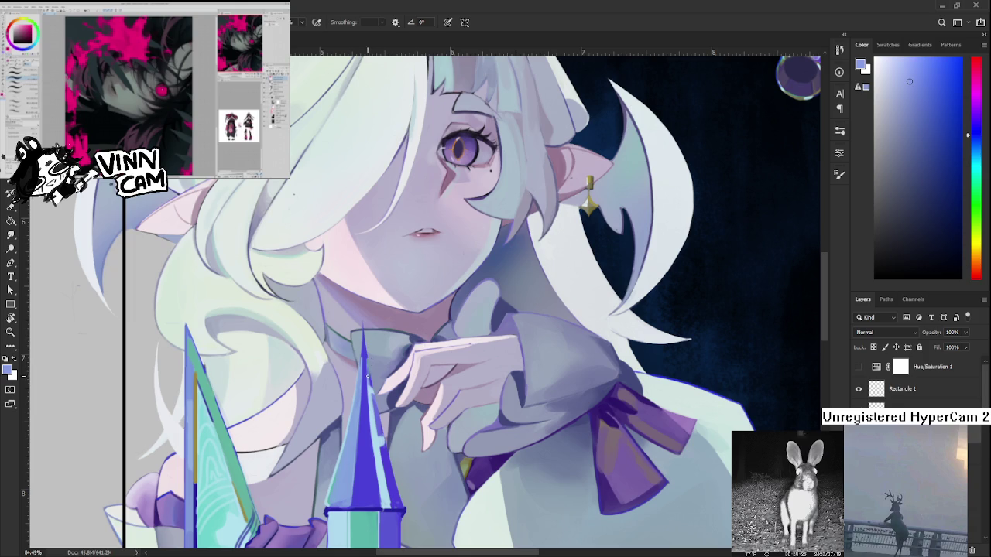
left_click(368, 379, "alt")
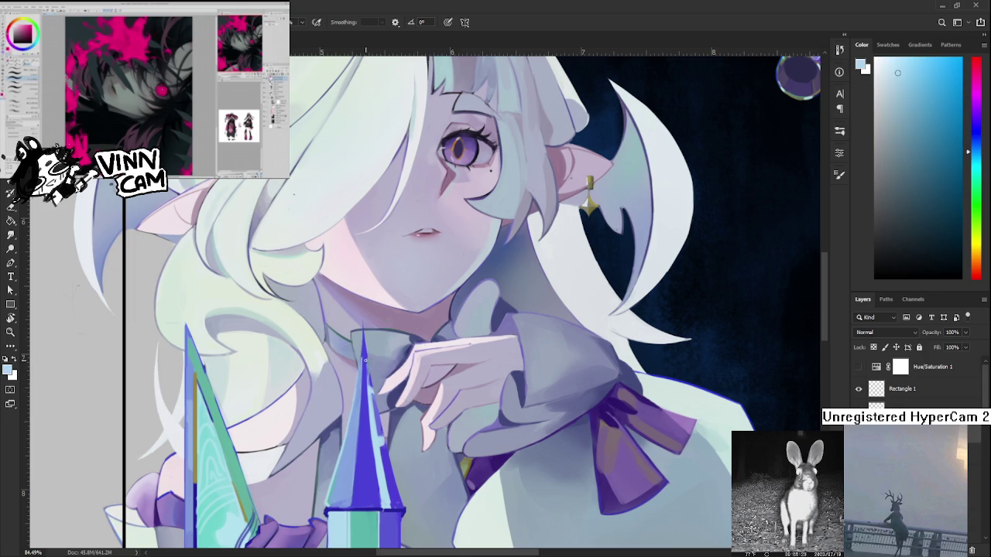
left_click(366, 373, "alt")
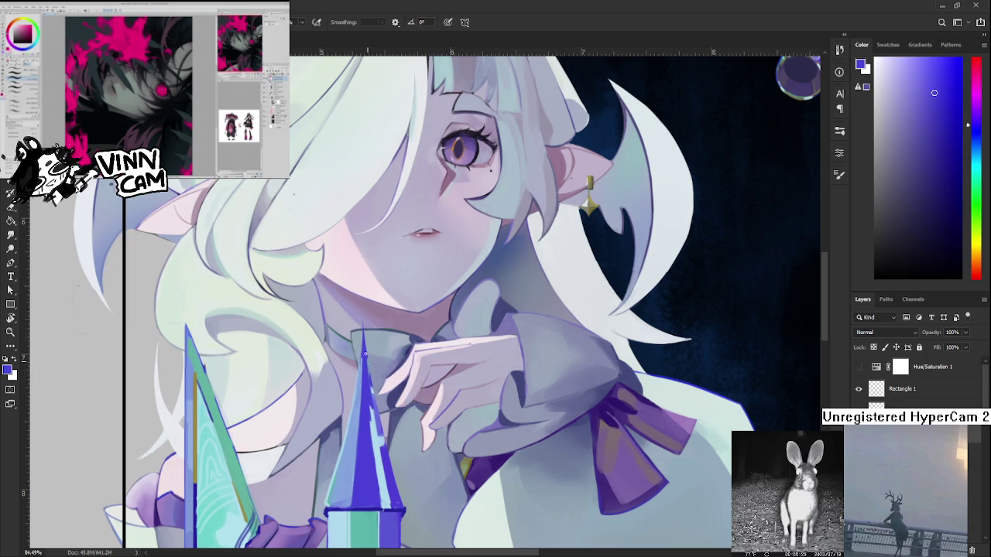
left_click(373, 414, "alt")
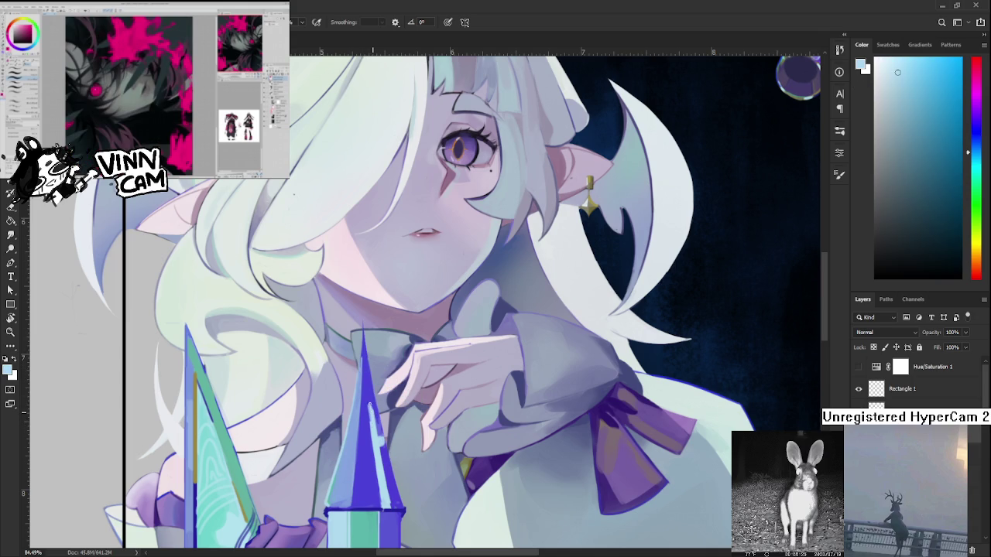
left_click(364, 399, "alt")
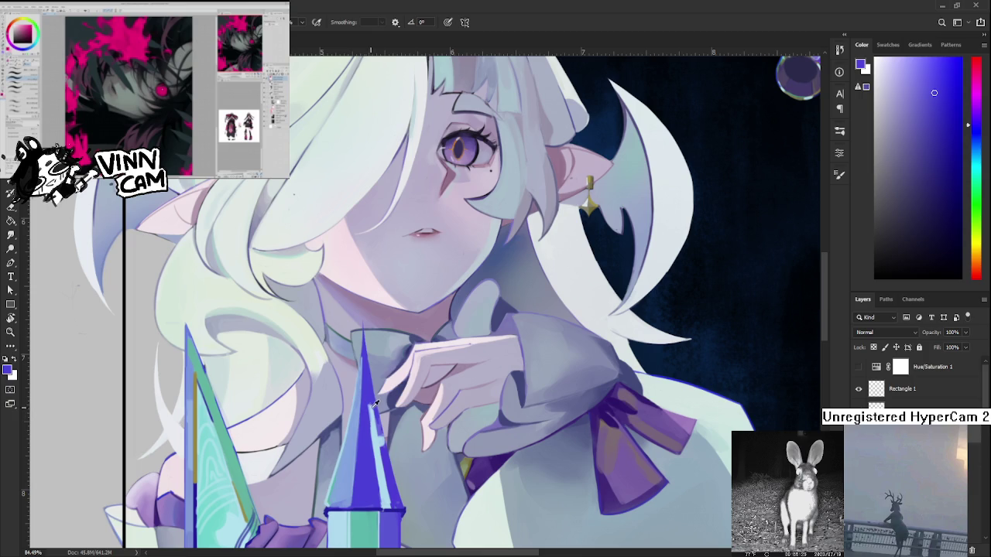
left_click(377, 418, "alt")
left_click(366, 407, "alt")
left_click(372, 434, "alt")
left_click(369, 426, "alt")
left_click(366, 404, "alt")
Refine the spire tip's right face with lighter, saturated blues and light cyan.
left_click(370, 395, "alt")
left_click(370, 397, "alt")
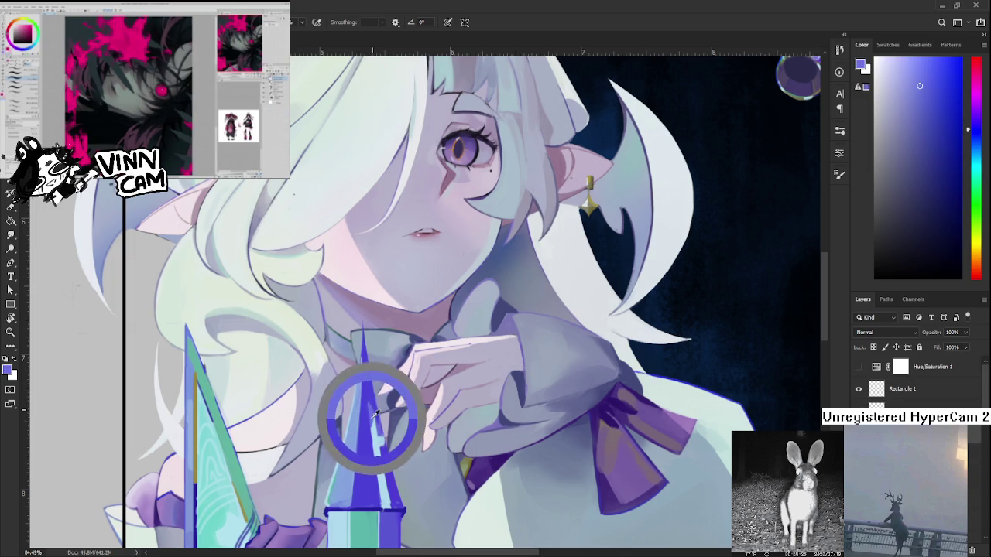
left_click(368, 397, "alt")
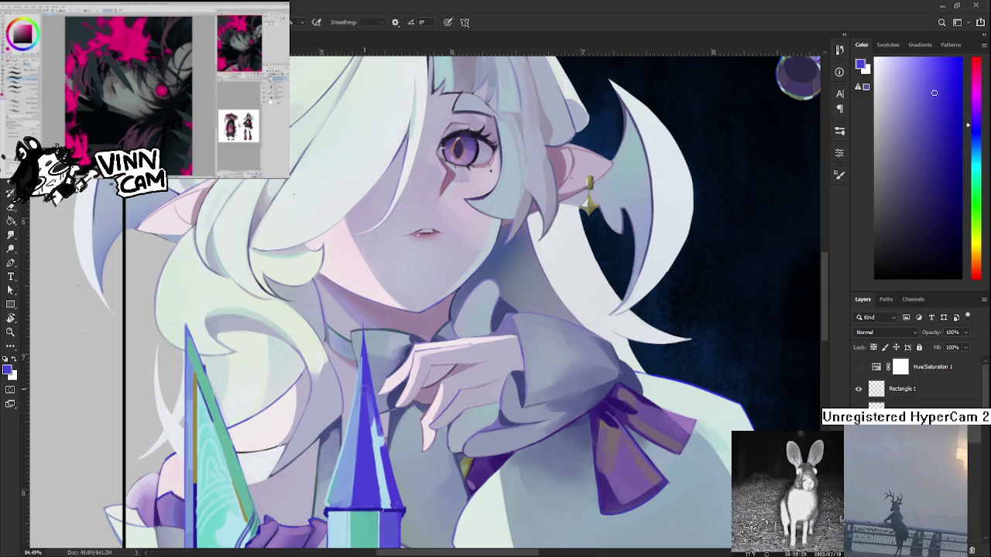
left_click(373, 398, "alt")
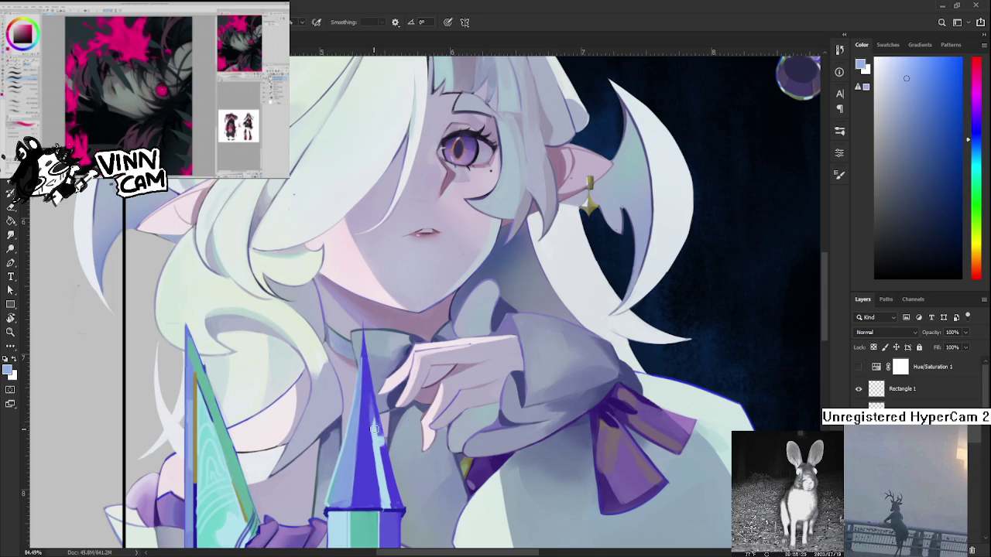
left_click(375, 411, "alt")
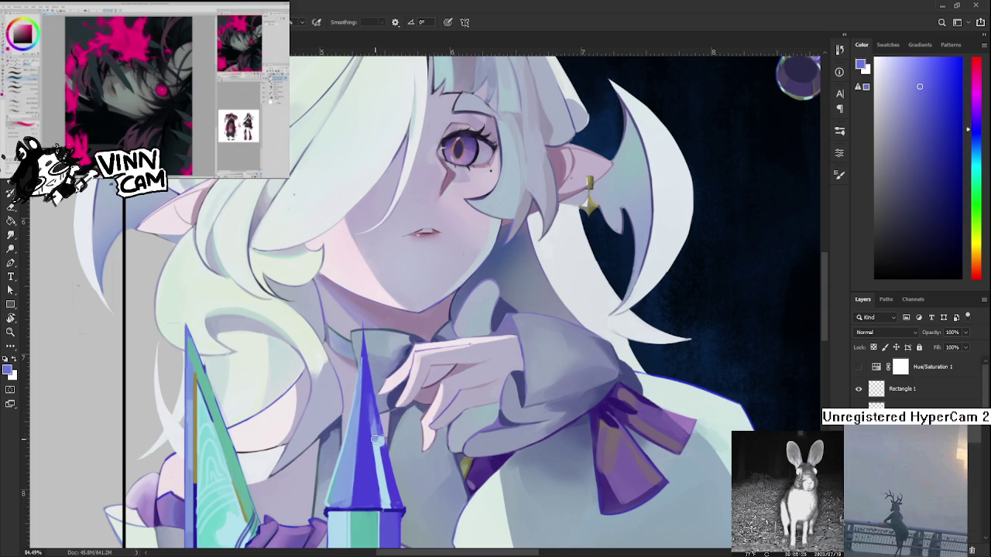
left_click(377, 446, "alt")
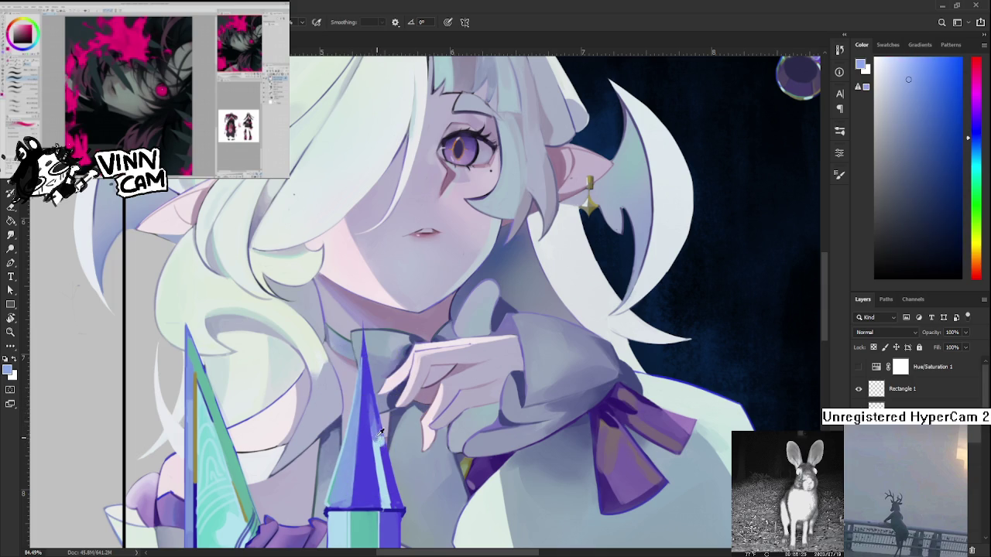
left_click(378, 445, "alt")
left_click(378, 445, "alt")
left_click(379, 447, "alt")
left_click(376, 424, "alt")
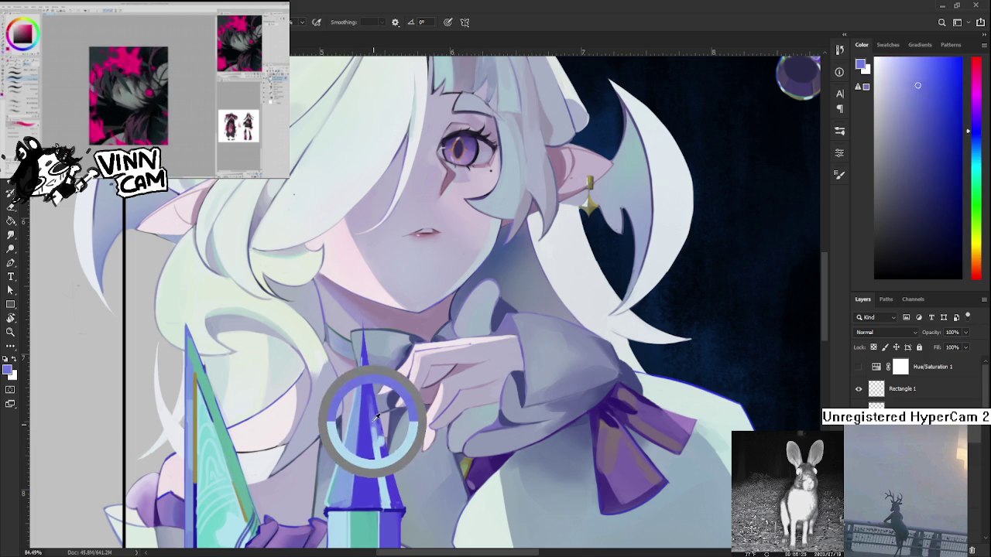
left_click(377, 437, "alt")
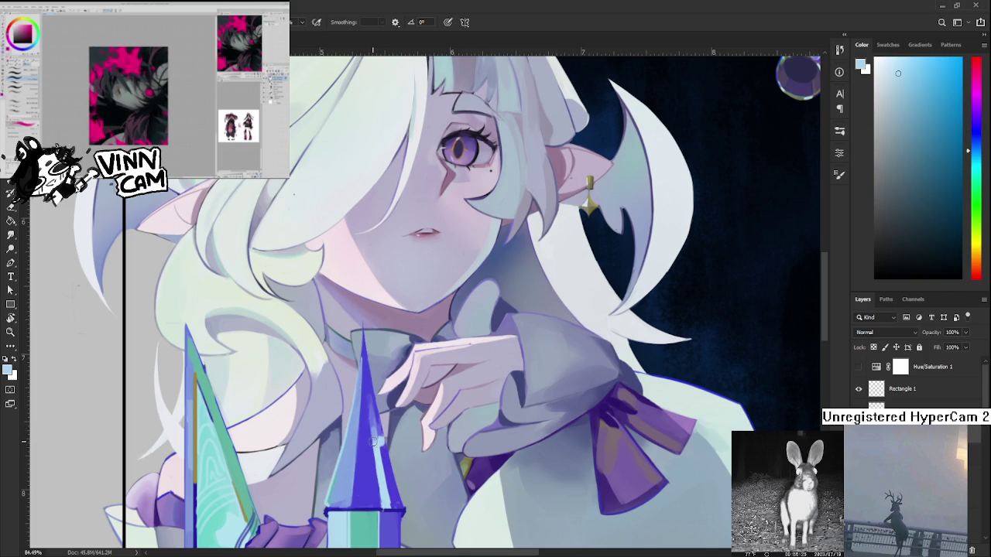
left_click(377, 436, "alt")
left_click(369, 422, "alt")
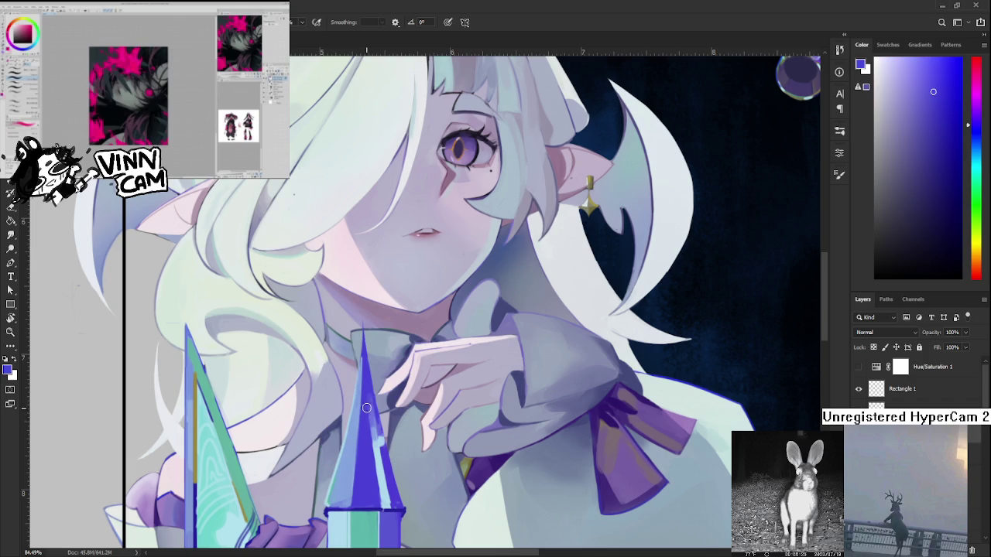
Paint purple-blue dark facets on the upper spire tip.
left_click(367, 414, "alt")
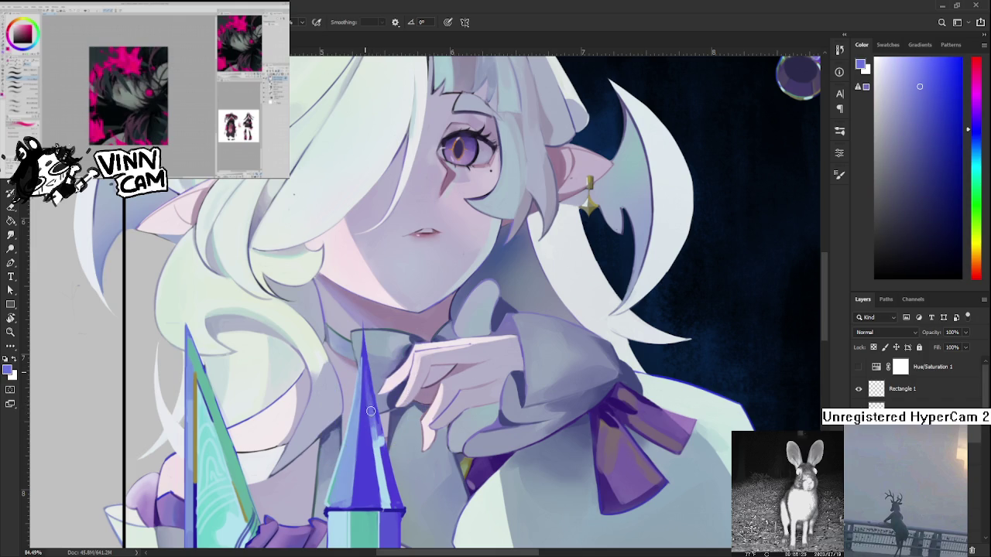
left_click(370, 402, "alt")
left_click(364, 407, "alt")
left_click(365, 383, "alt")
left_click(365, 379, "alt")
left_click(375, 418, "alt")
left_click(376, 431, "alt")
Add light-blue facets on the lower part of the spire tip.
left_click(376, 430, "alt")
left_click(376, 431, "alt")
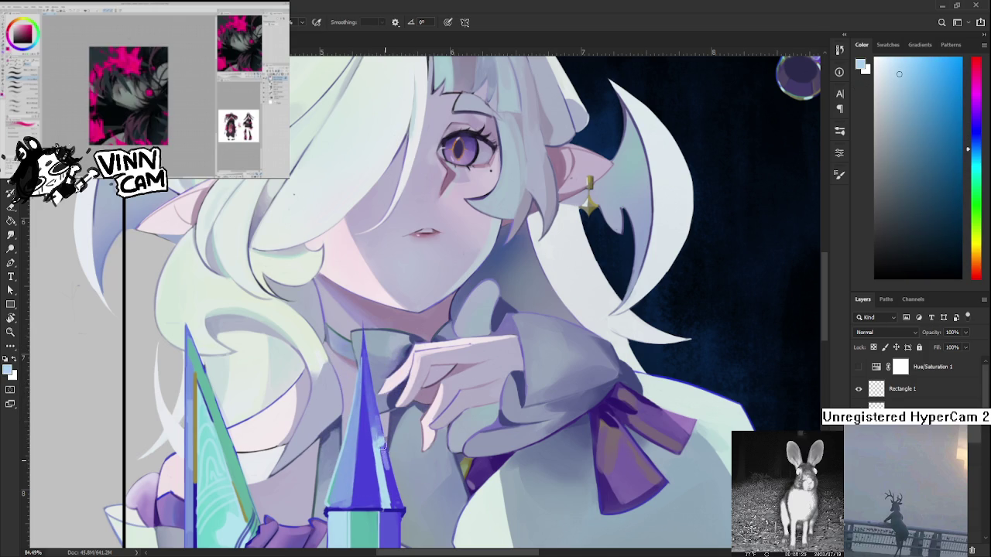
left_click(383, 458, "alt")
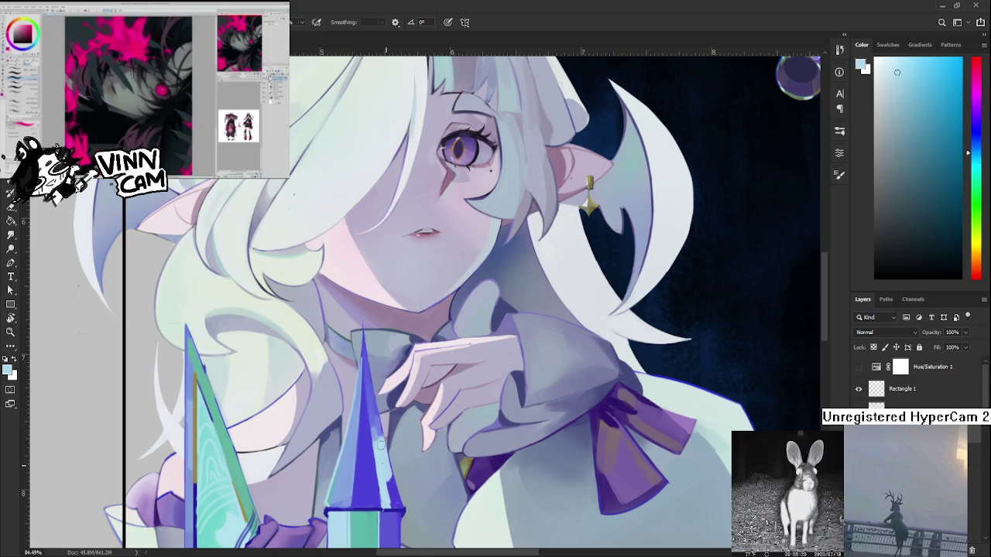
left_click_drag(382, 459, 372, 403)
left_click(377, 425, "alt")
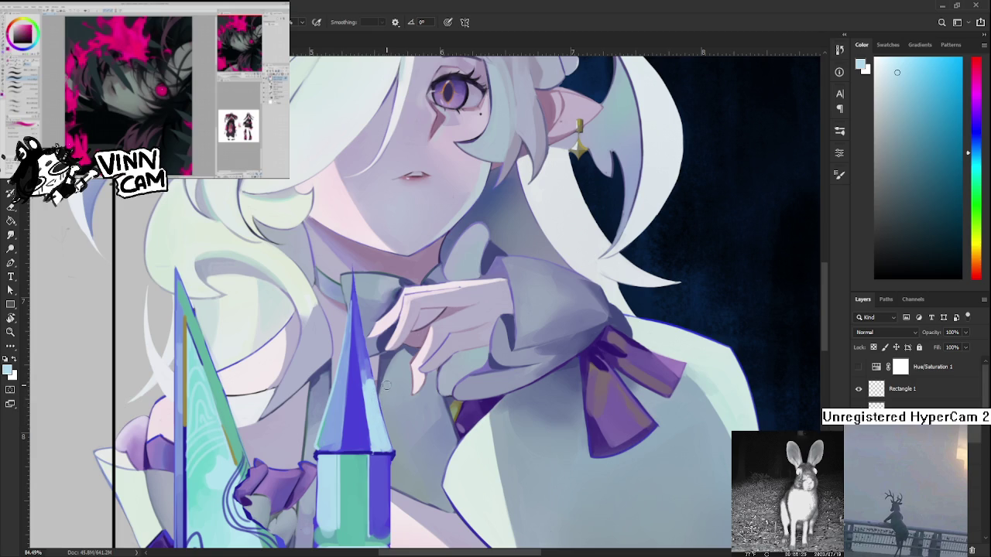
scroll(406, 393, "left", 1)
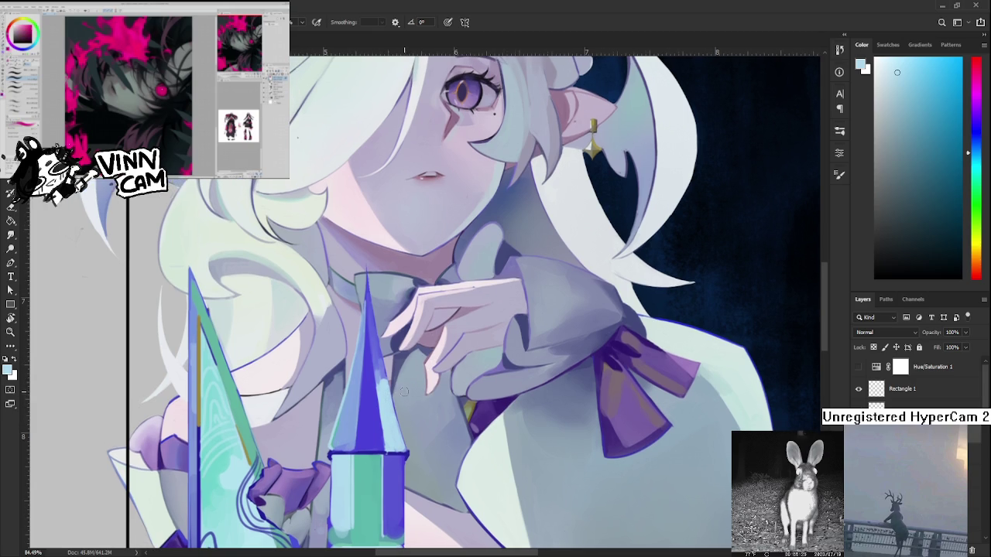
Repaint the upper spire tip with blue-violet and purple-blue shades.
left_click(381, 370, "alt")
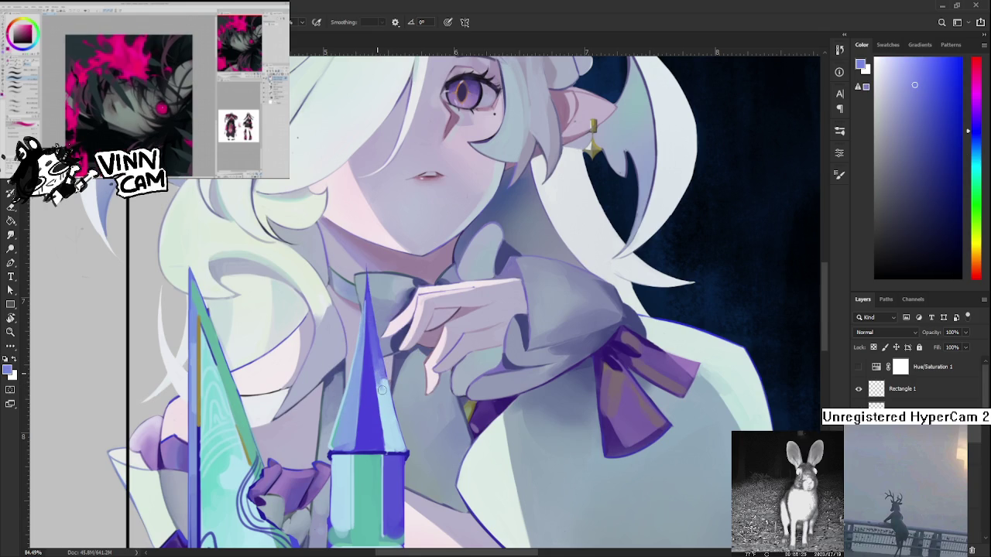
left_click(380, 384, "alt")
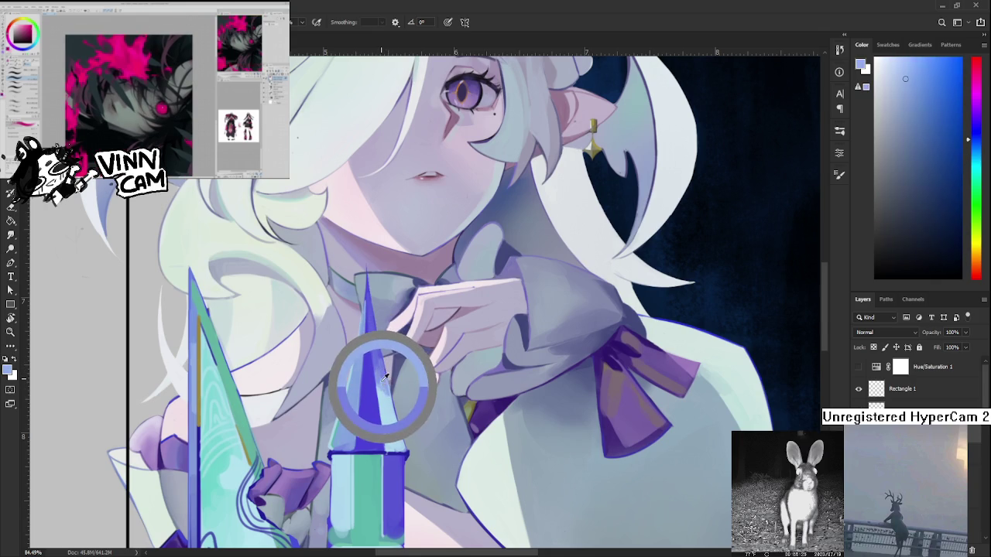
left_click(377, 371, "alt")
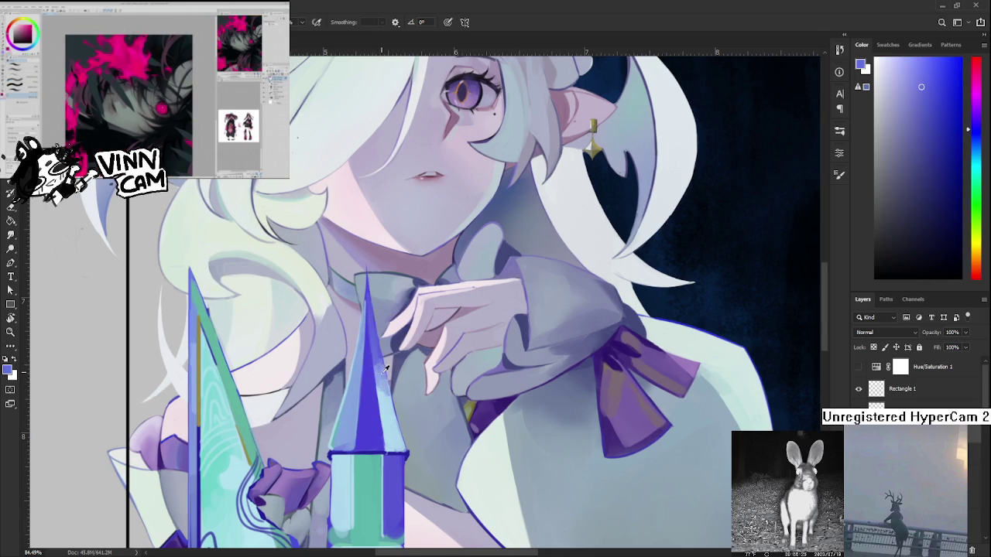
left_click(380, 368, "alt")
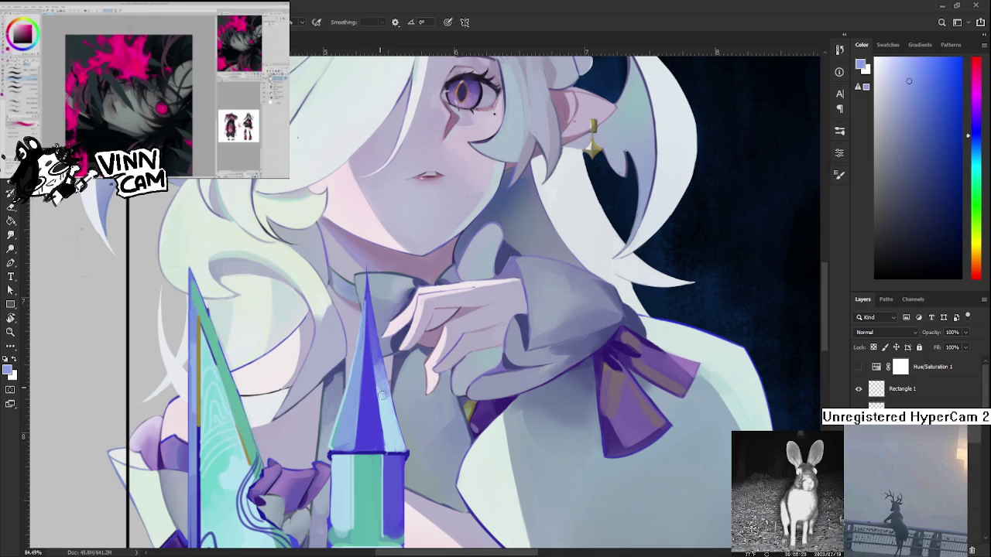
left_click(385, 396, "alt")
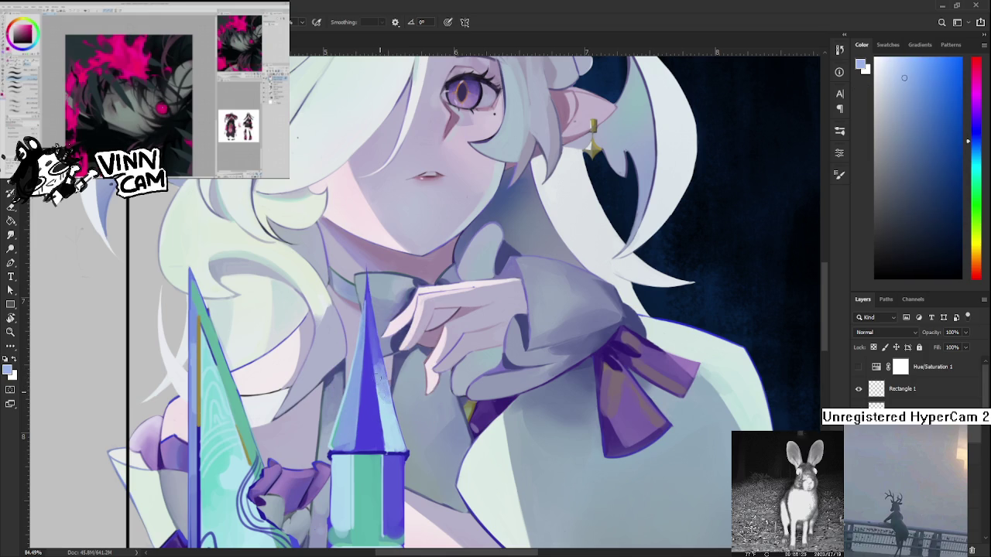
left_click(380, 380, "alt")
left_click(381, 383, "alt")
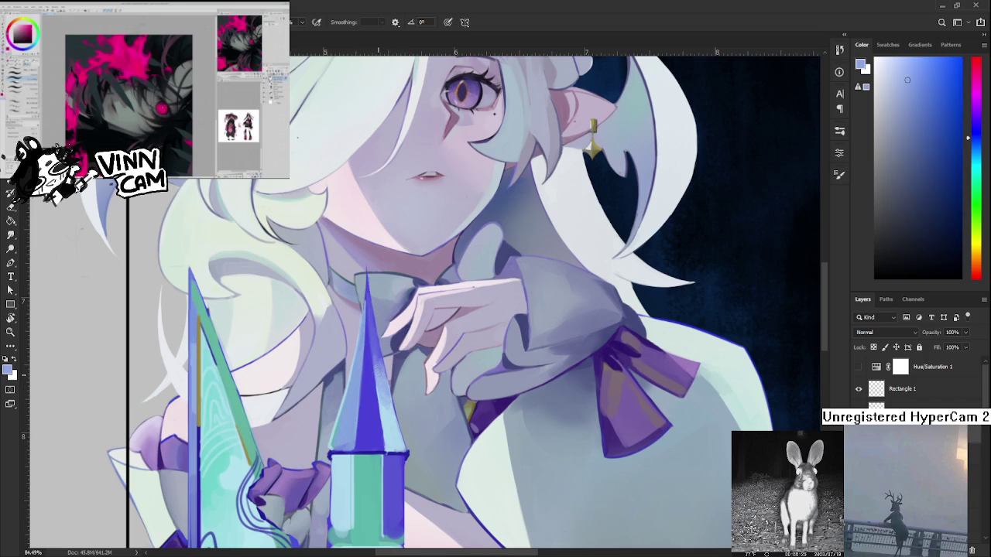
left_click(379, 361, "alt")
left_click(376, 359, "alt")
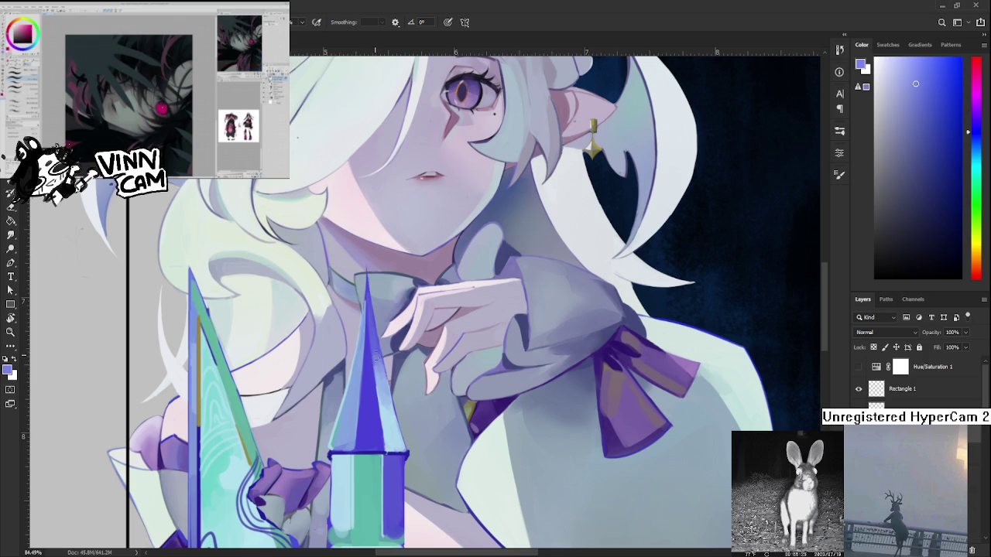
left_click(376, 359, "alt")
left_click(380, 358, "alt")
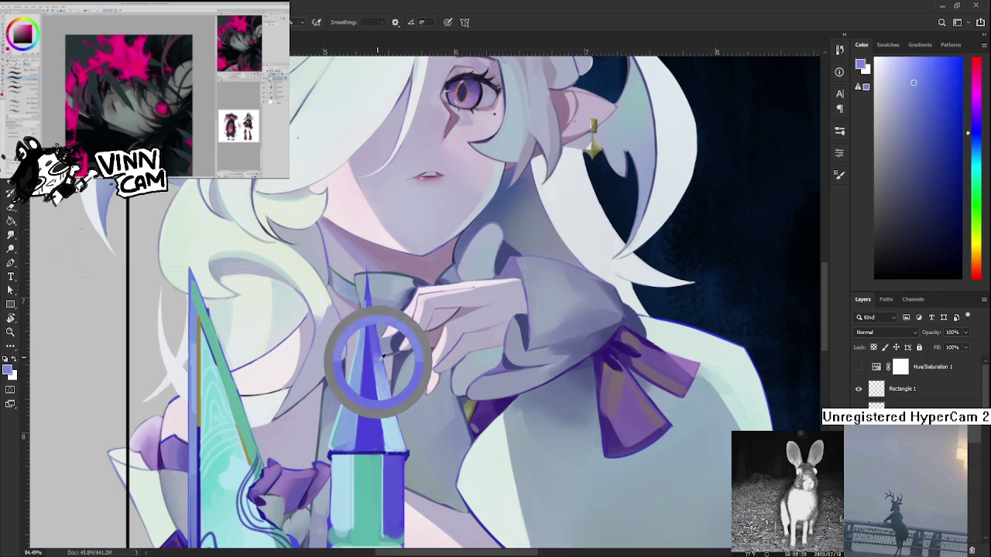
left_click(378, 357, "alt")
Rework the lower tip in light sky-blue, finishing with blue-violet accents.
left_click(389, 389, "alt")
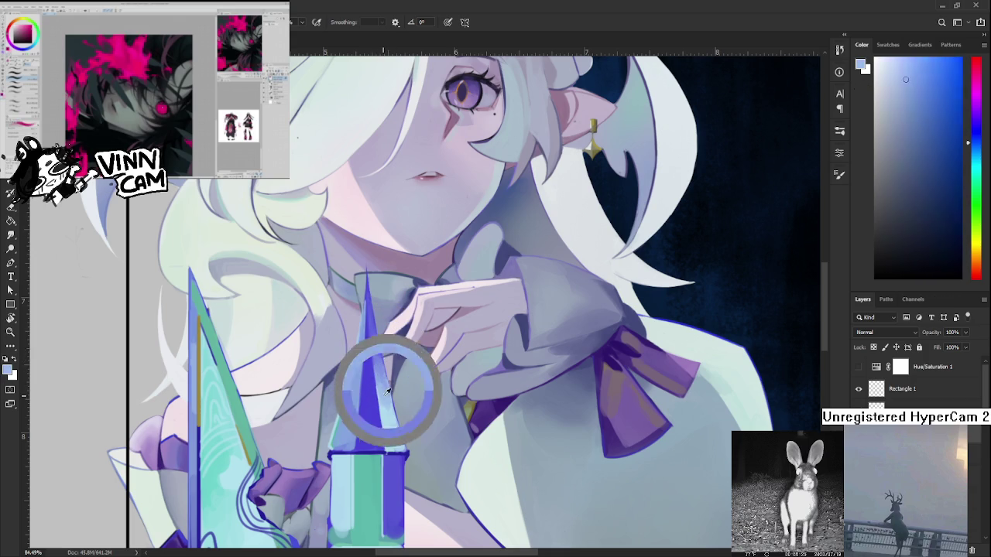
left_click(393, 419, "alt")
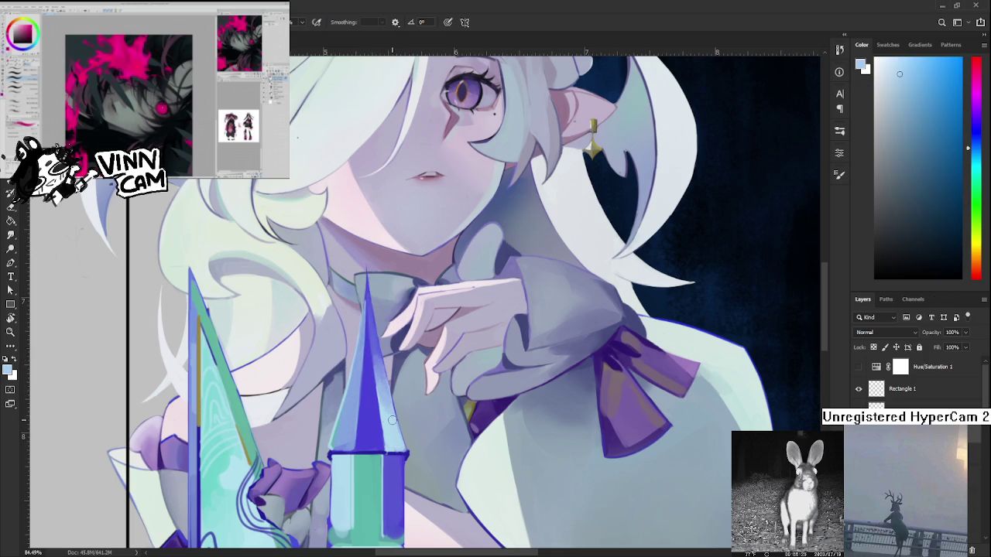
left_click(371, 380, "alt")
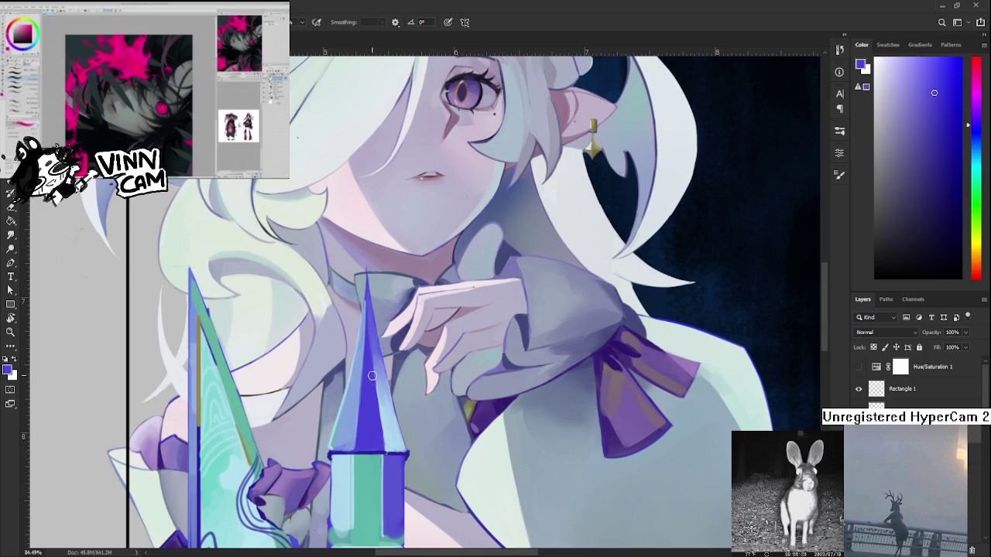
left_click(384, 410, "alt")
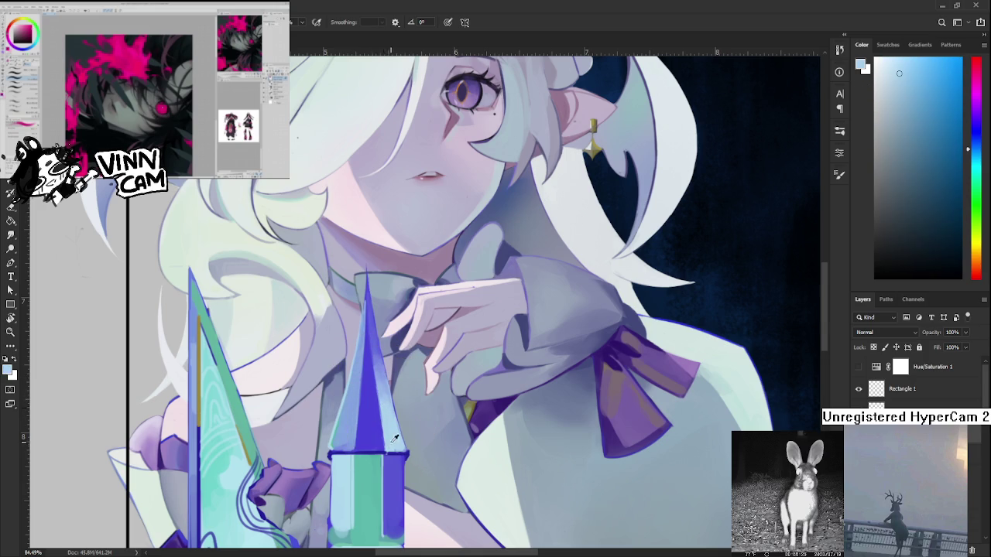
left_click(388, 443, "alt")
left_click(396, 446, "alt")
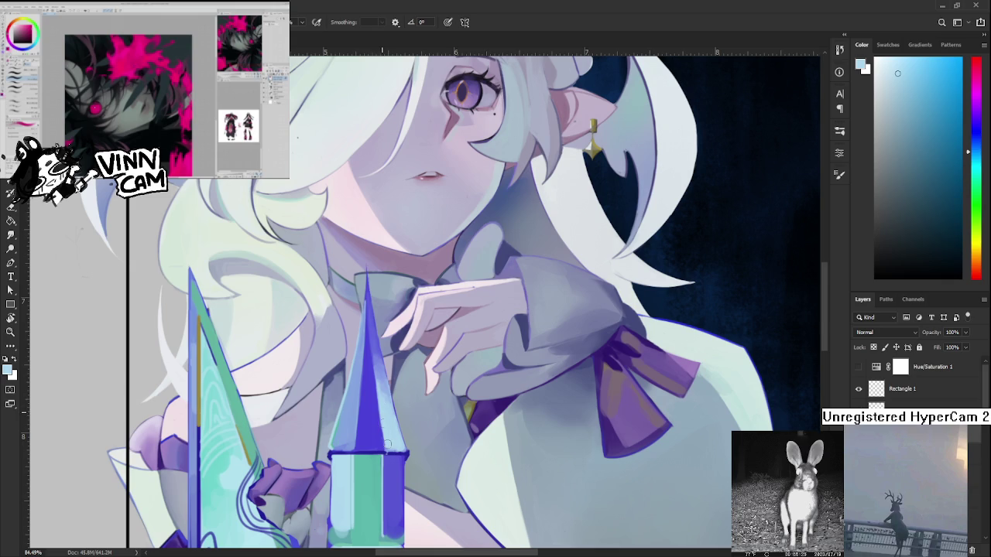
left_click(379, 427, "alt")
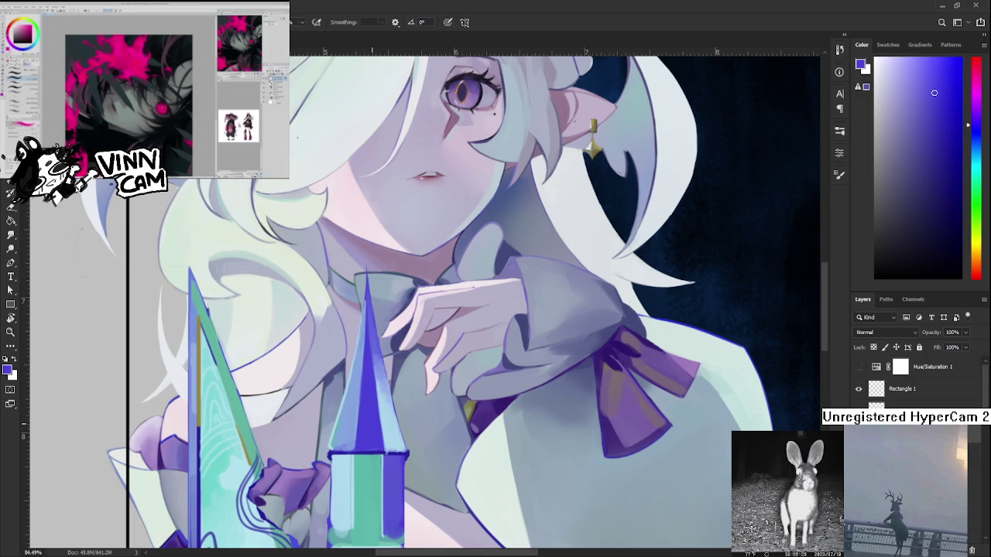
scroll(368, 369, "up", 2)
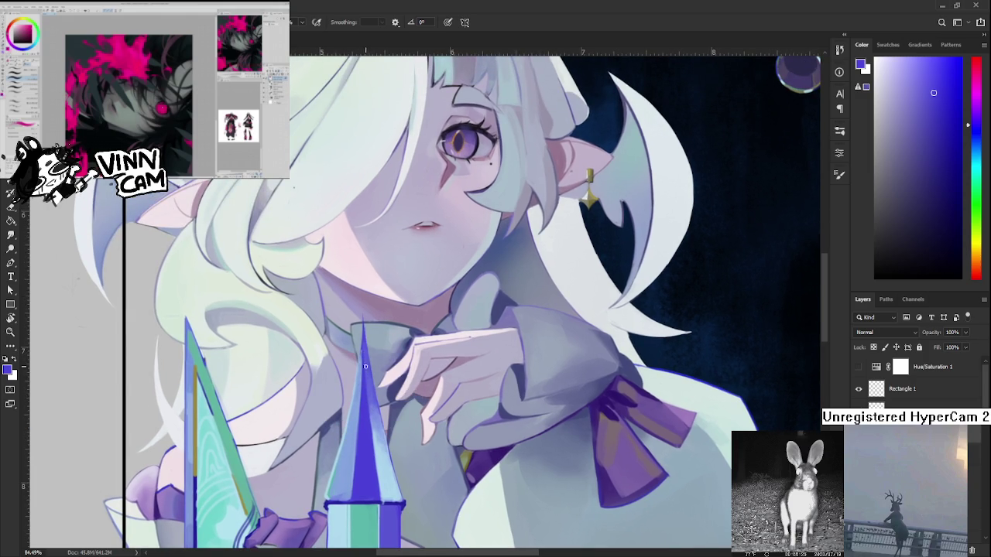
Sample a lighter blue from the painting and zoom out to review the full canvas.
left_click(376, 395, "alt")
left_click(361, 348, "alt")
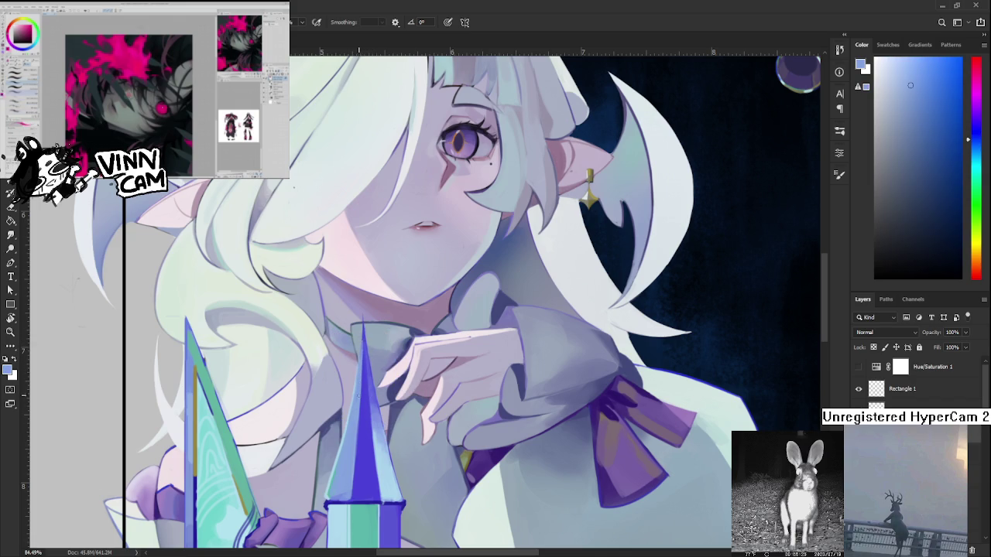
left_click_drag(374, 423, 399, 292)
scroll(399, 292, "down", 5)
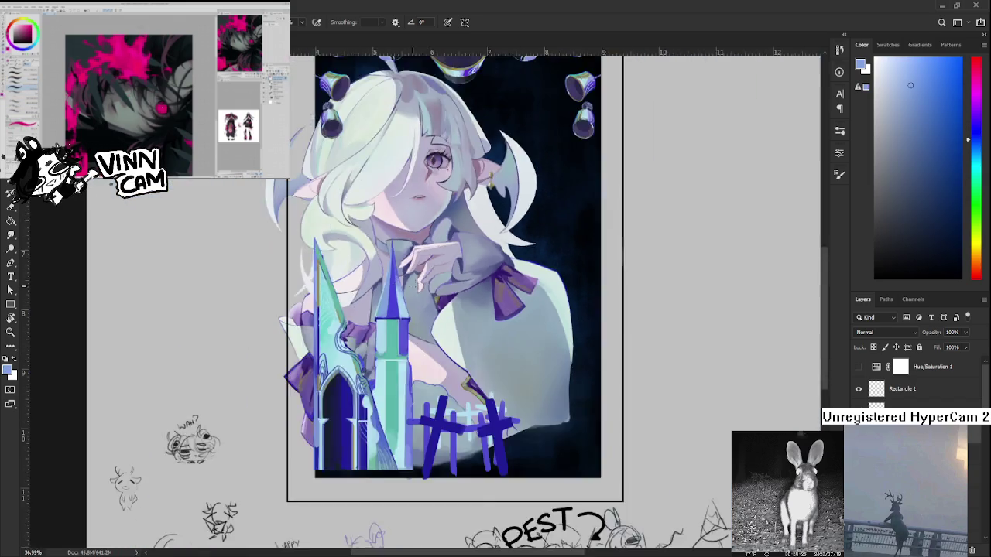
scroll(399, 291, "up", 5)
scroll(372, 364, "up", 1)
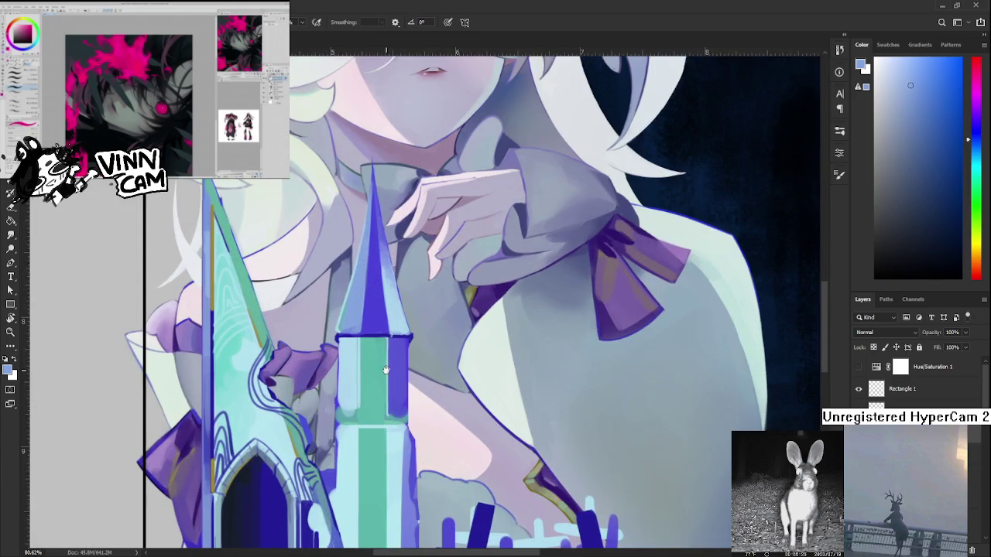
Zoom back to the tower, sample its light blue, and centre the view on the tower and hand.
left_click(375, 343, "alt")
left_click_drag(375, 342, 378, 350)
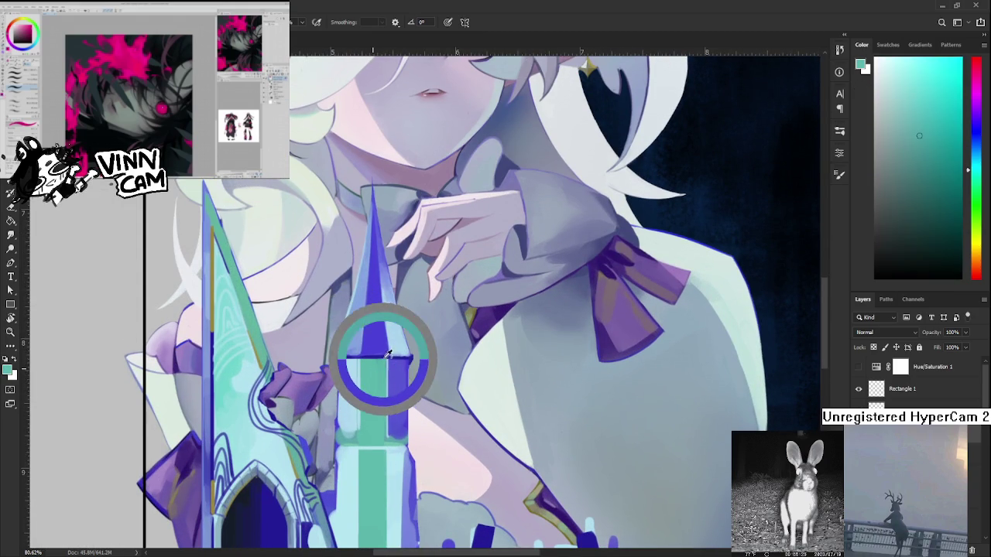
left_click_drag(378, 350, 401, 340)
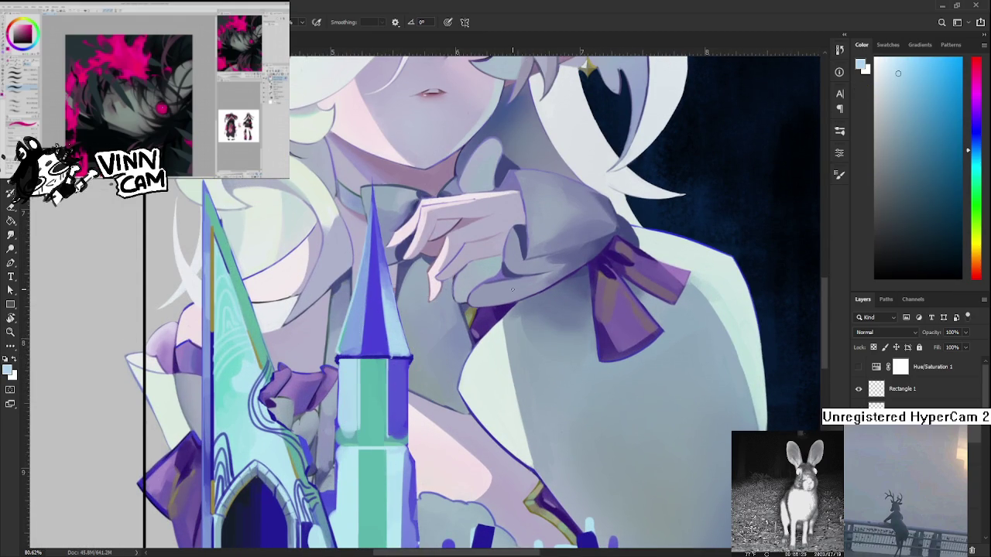
scroll(483, 333, "down", 2)
scroll(483, 333, "down", 3)
scroll(483, 332, "up", 3)
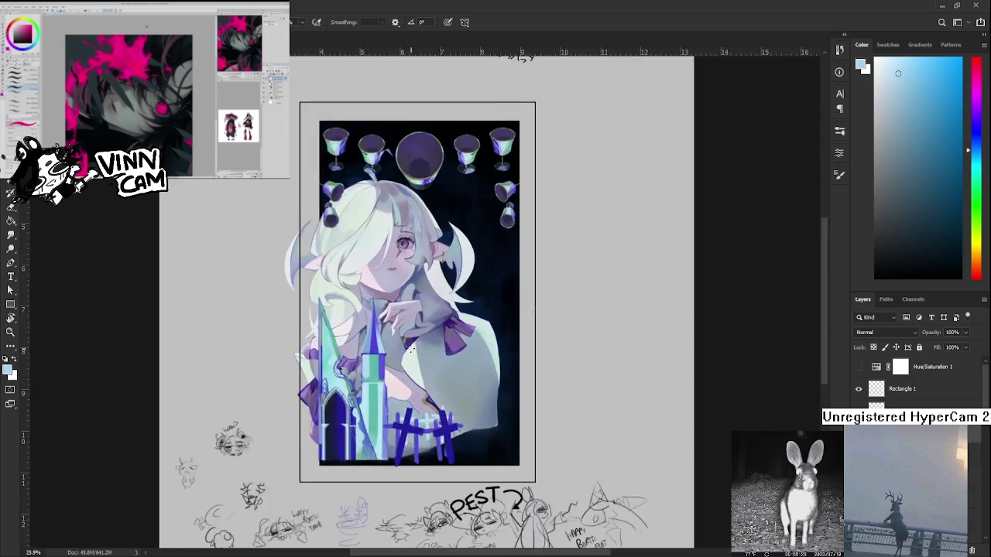
scroll(483, 333, "up", 3)
scroll(484, 333, "up", 2)
mouse_move(333, 379)
left_mouse_down()
mouse_move(406, 387)
mouse_move(392, 400)
left_mouse_up()
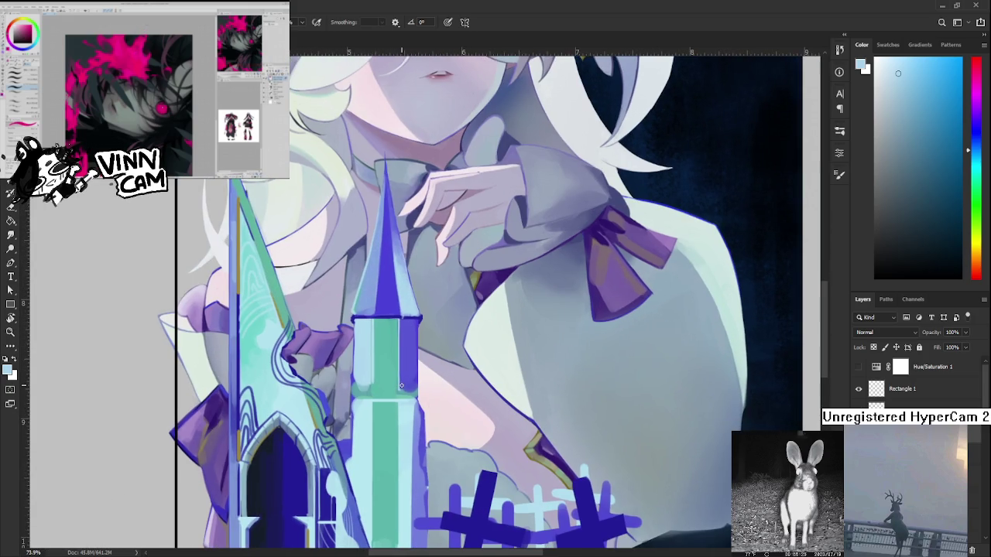
Brush thin light cyan highlight strokes down the green tower shaft using teal and cyan sampled from it.
left_click_drag(367, 369, 340, 382)
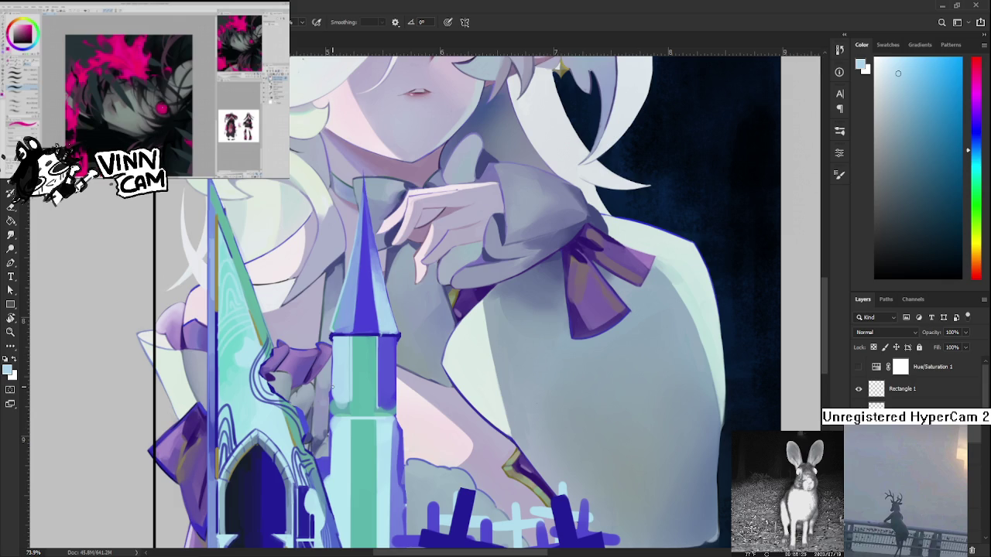
left_click(345, 393, "alt")
left_click_drag(334, 394, 342, 414)
left_click(355, 401, "alt")
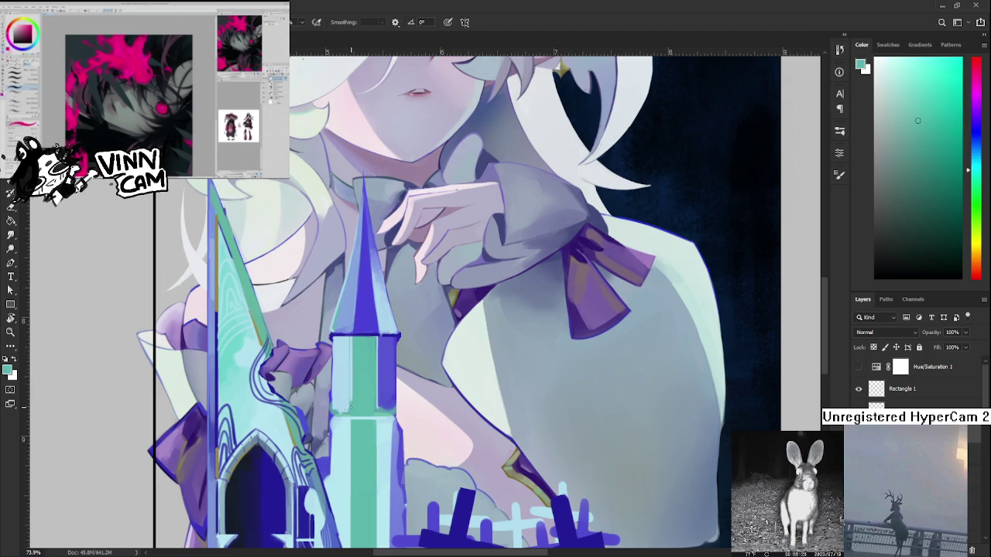
left_click(346, 379, "alt")
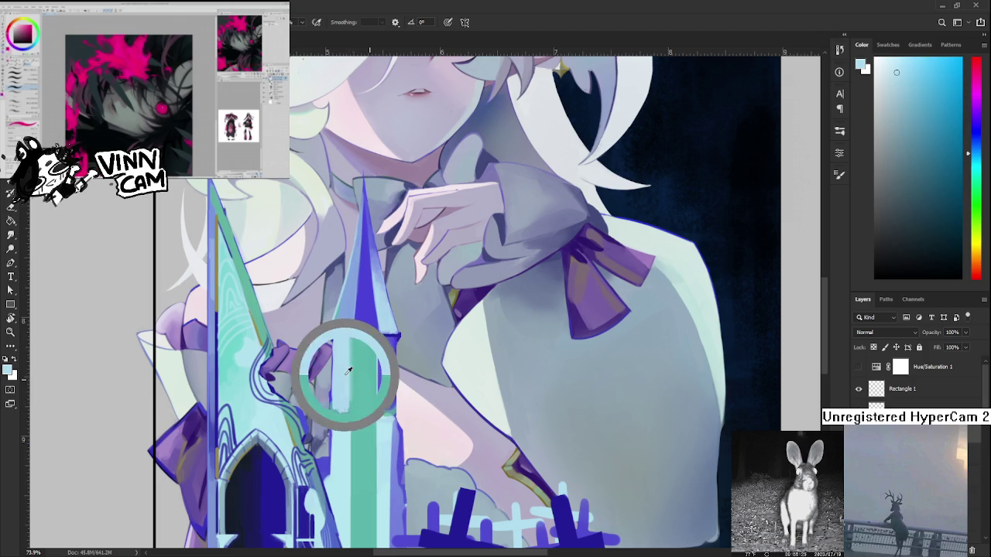
mouse_move(350, 347)
left_mouse_down()
mouse_move(350, 411)
mouse_move(335, 412)
left_mouse_up()
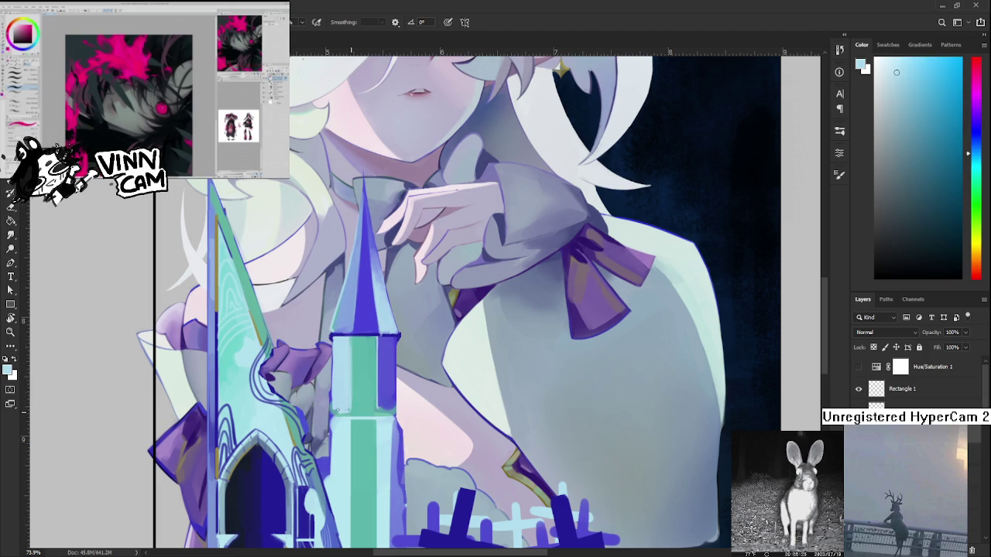
left_click(391, 379, "alt")
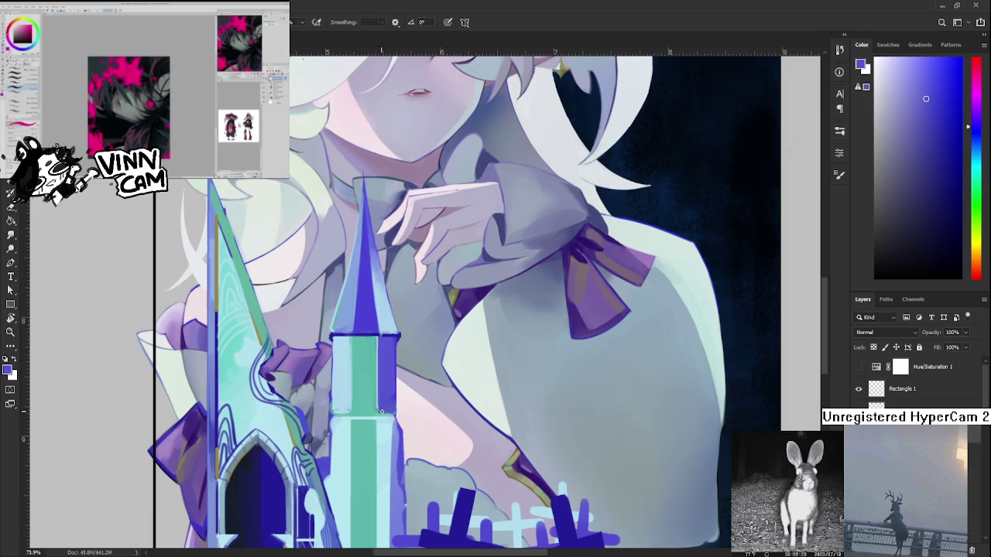
left_click_drag(375, 440, 389, 387)
scroll(389, 387, "down", 3)
scroll(389, 386, "down", 2)
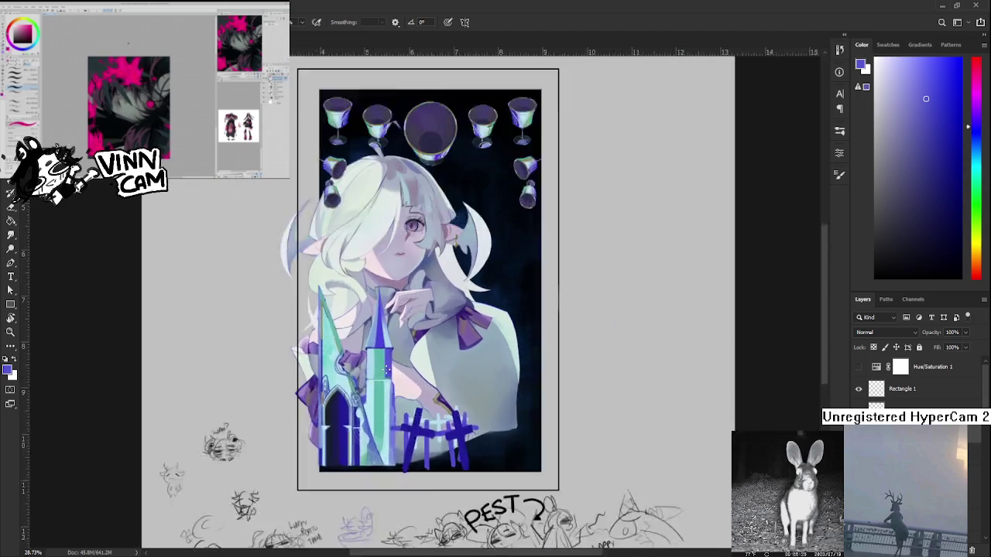
Zoom and nudge the view to frame the tower for repainting.
scroll(384, 369, "up", 4)
scroll(383, 370, "up", 1)
left_click_drag(393, 430, 388, 421)
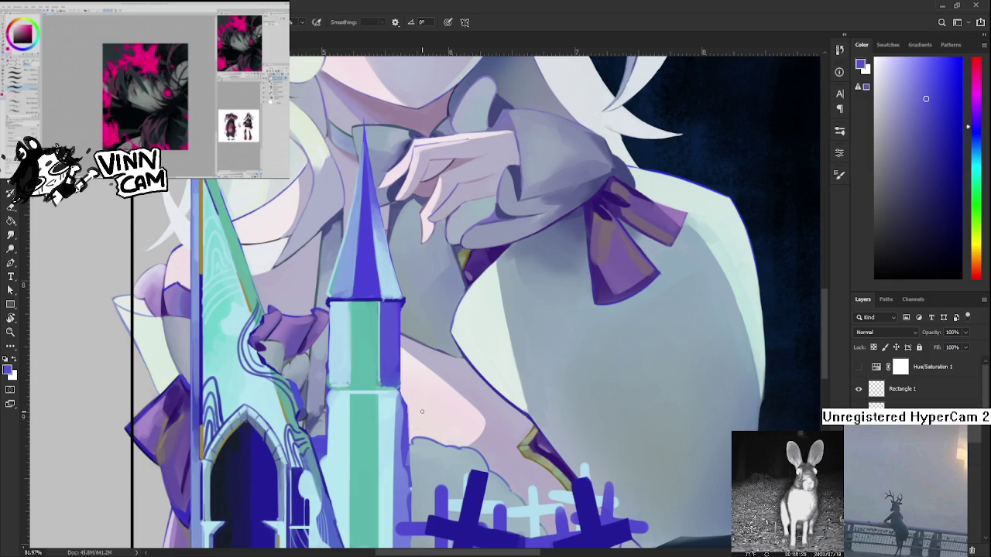
Sample light cyan and teal from the spire and zoom in on the tower's left edge.
left_click_drag(422, 411, 304, 369)
left_click(356, 385, "alt")
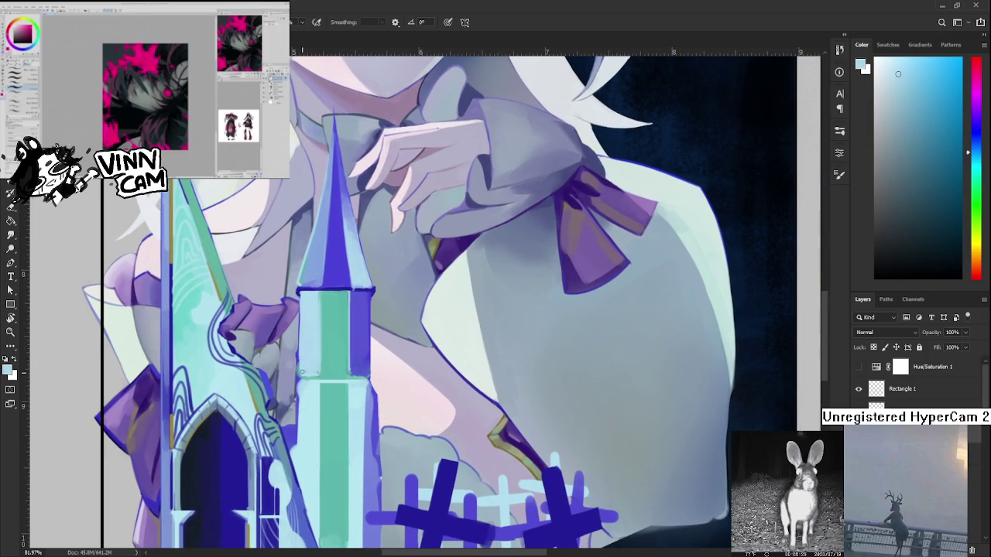
left_click(331, 366, "alt")
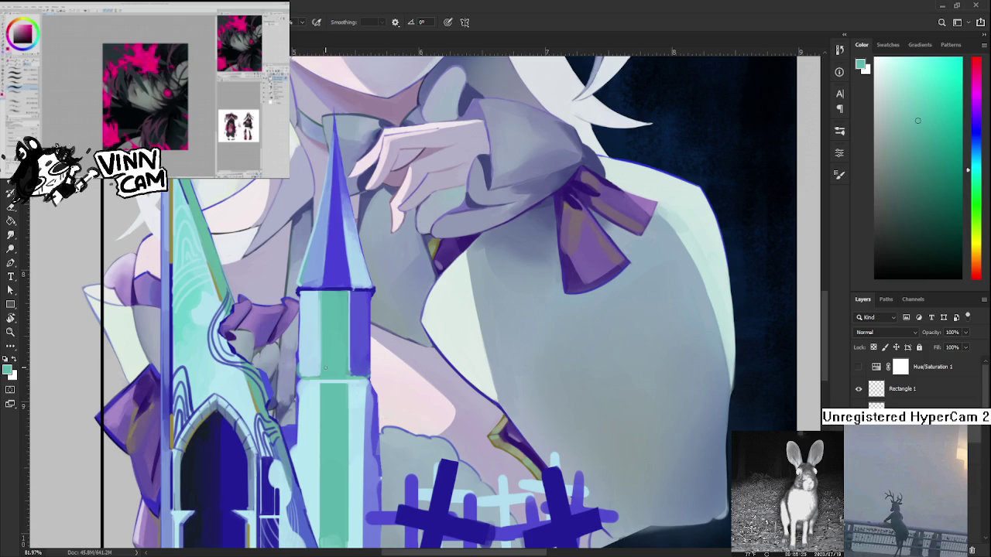
left_click(333, 339, "alt")
scroll(369, 313, "down", 3)
scroll(368, 313, "down", 2)
scroll(349, 318, "up", 3)
scroll(337, 322, "up", 3)
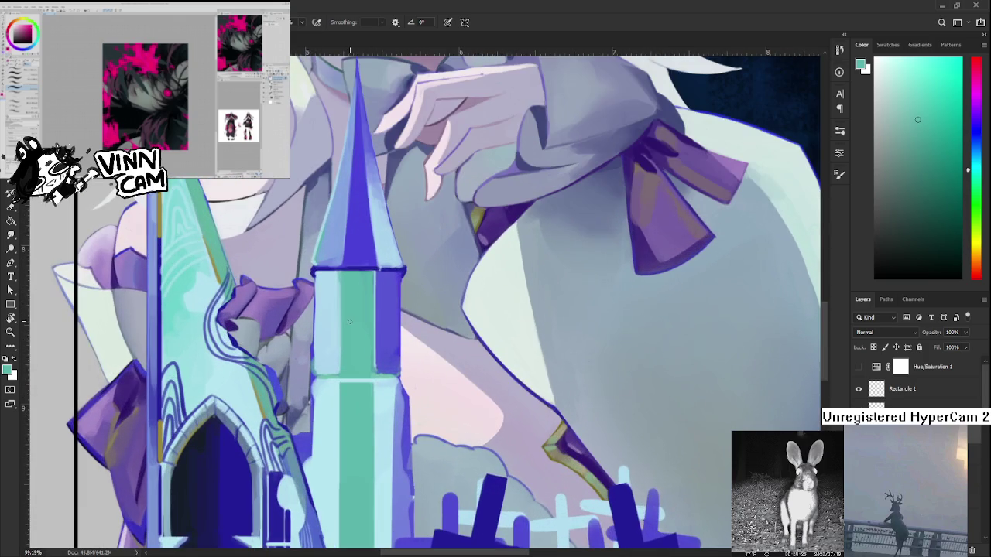
scroll(338, 322, "down", 1)
scroll(348, 329, "down", 1)
scroll(369, 339, "down", 1)
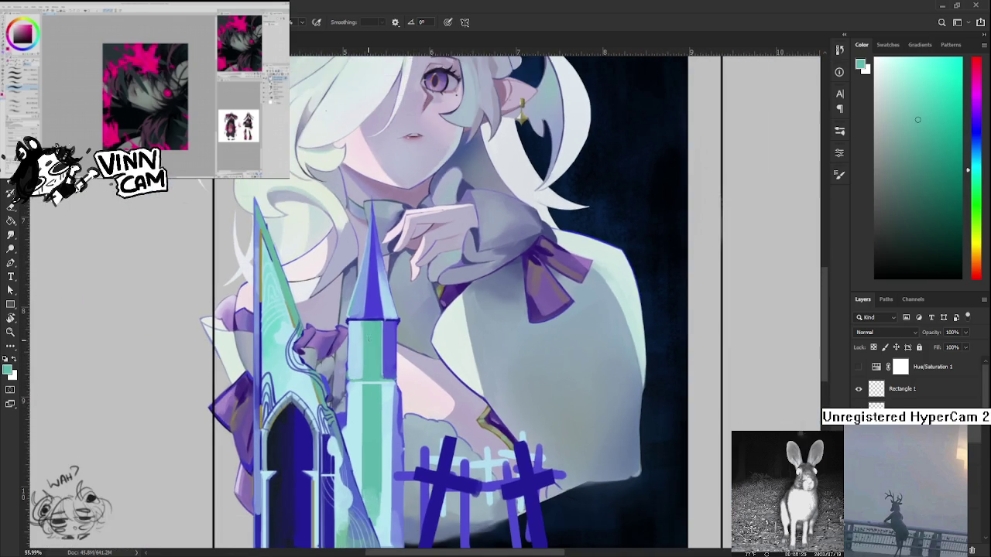
scroll(366, 343, "up", 2)
scroll(348, 360, "up", 1)
scroll(329, 379, "up", 1)
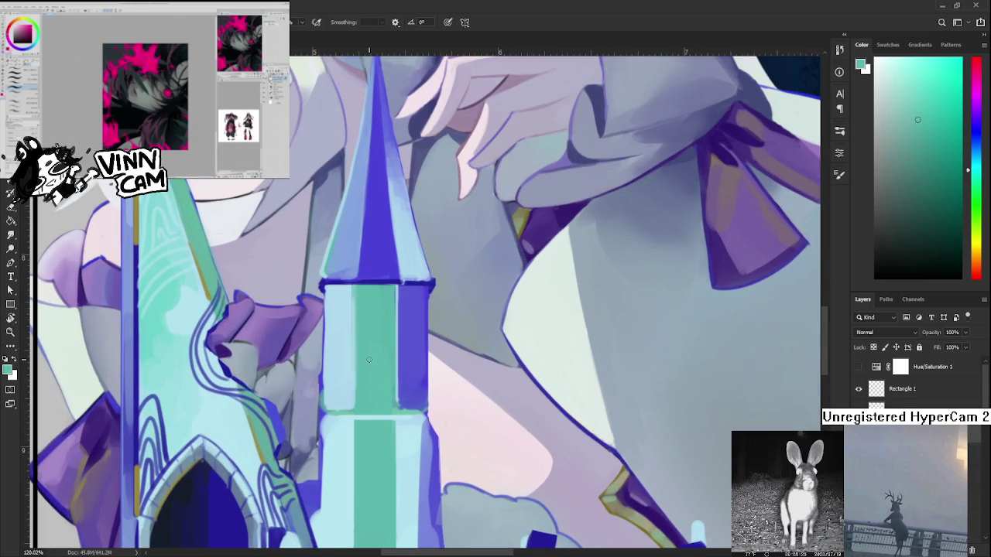
scroll(307, 395, "up", 1)
Paint a light-blue stroke and a thin teal line along the tower's left edge.
left_click(300, 409, "alt")
left_click_drag(299, 409, 297, 467)
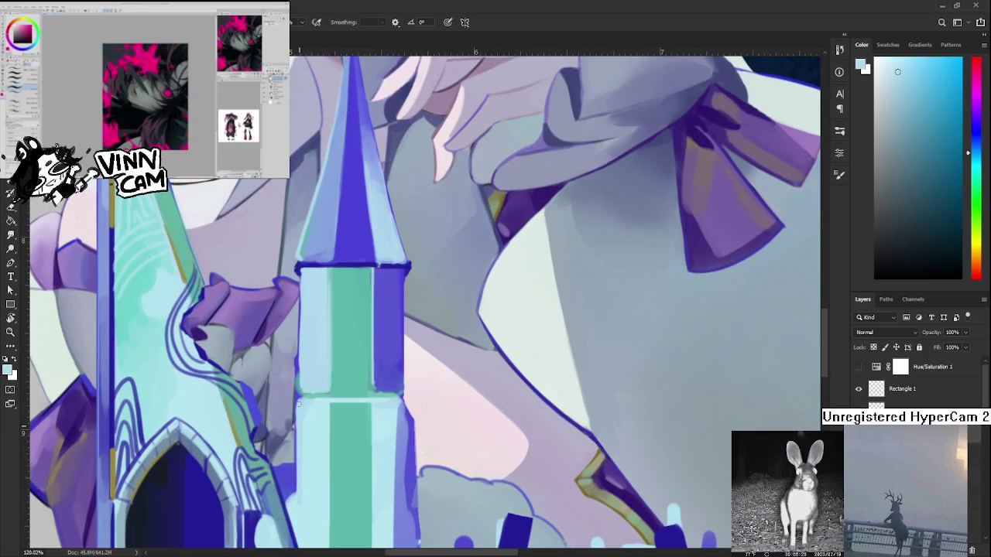
left_click(333, 378, "alt")
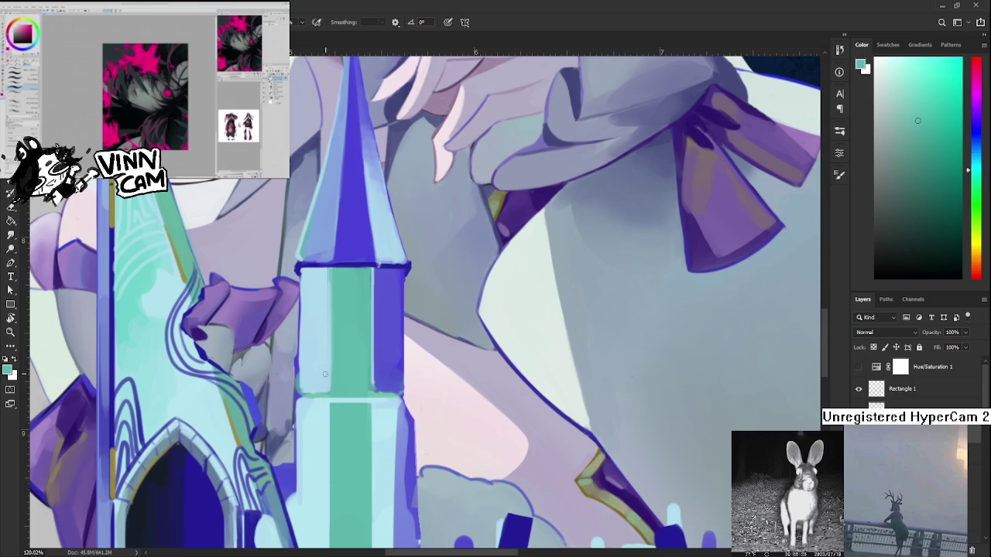
left_click_drag(296, 399, 296, 374)
Resample light blue and teal, then add another light stroke lower on the tower's left edge.
left_click(302, 358, "alt")
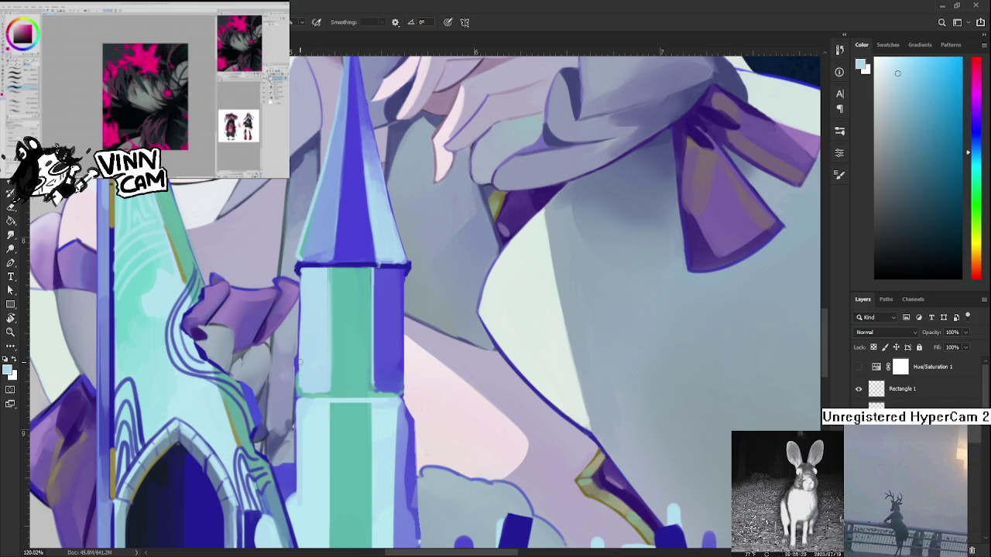
left_click(343, 376, "alt")
left_click_drag(341, 377, 371, 412)
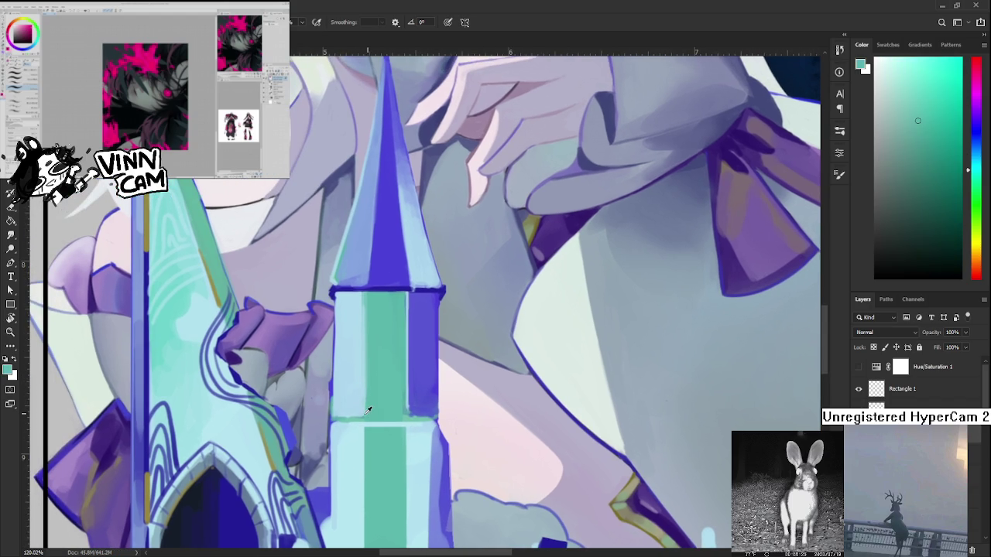
left_click(344, 408, "alt")
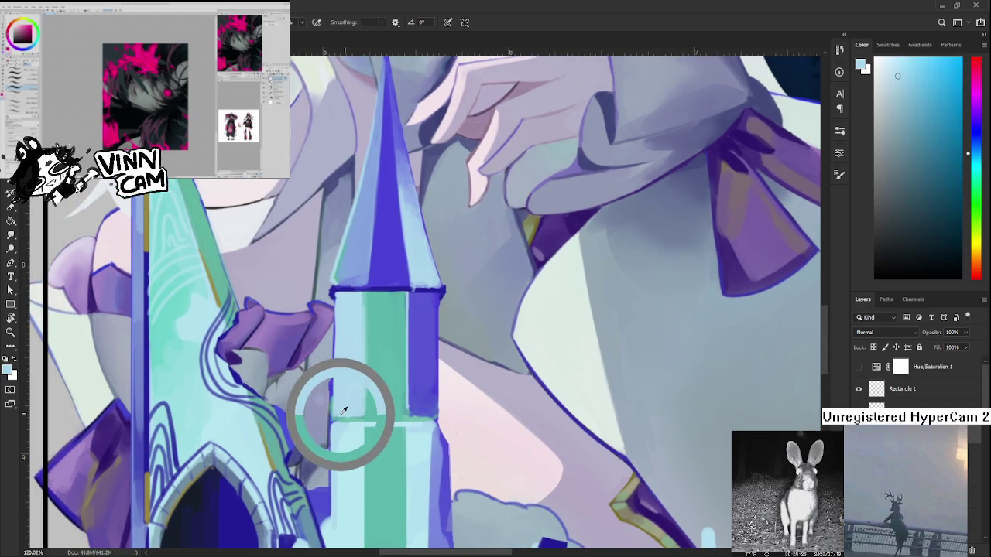
mouse_move(353, 406)
left_mouse_down()
mouse_move(360, 409)
mouse_move(334, 417)
mouse_move(361, 417)
left_mouse_up()
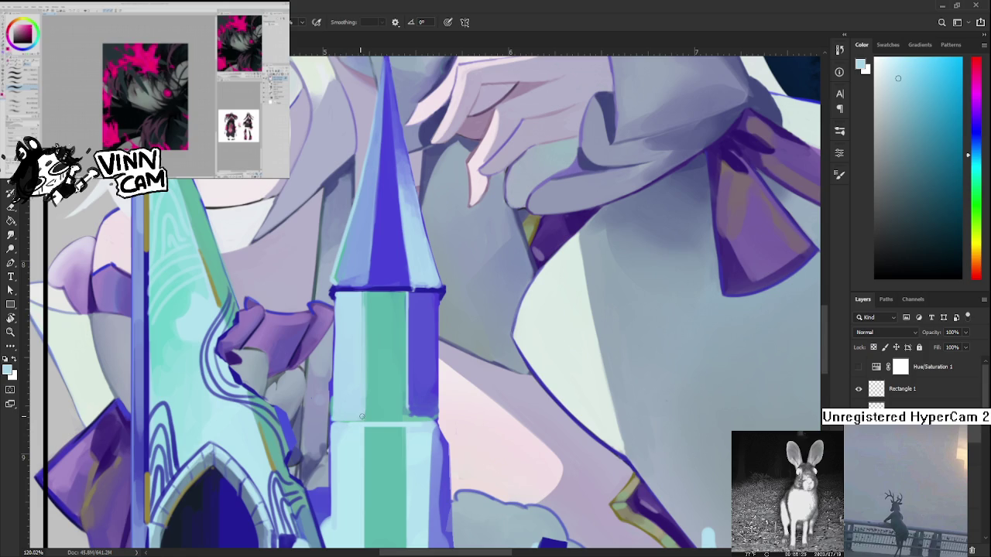
scroll(416, 397, "down", 3)
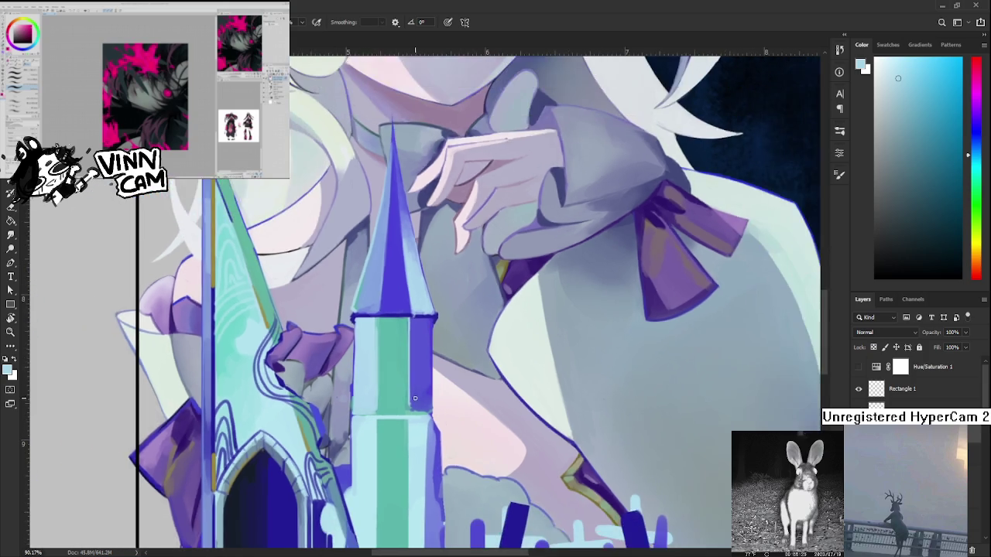
scroll(418, 396, "down", 3)
scroll(420, 395, "up", 3)
scroll(421, 395, "up", 3)
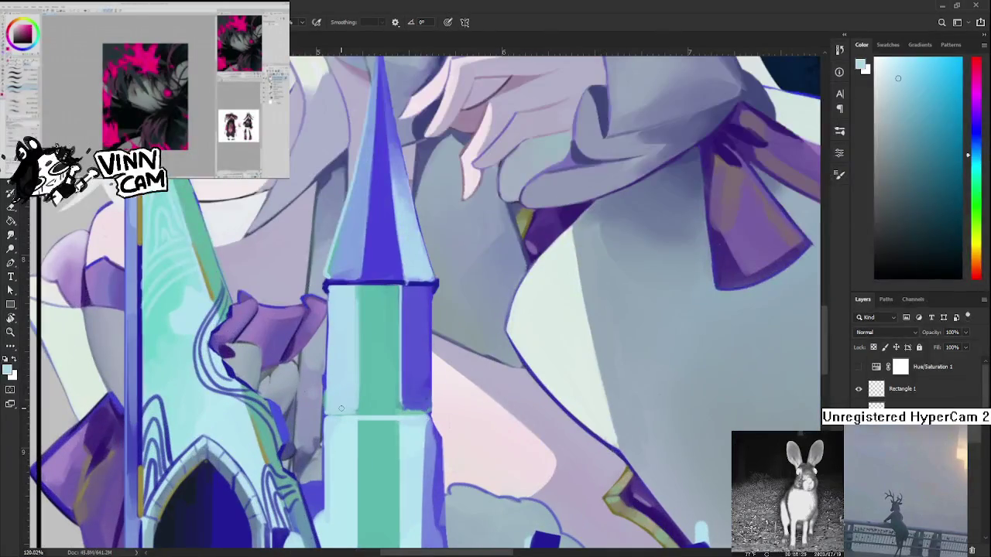
left_click_drag(361, 416, 398, 394)
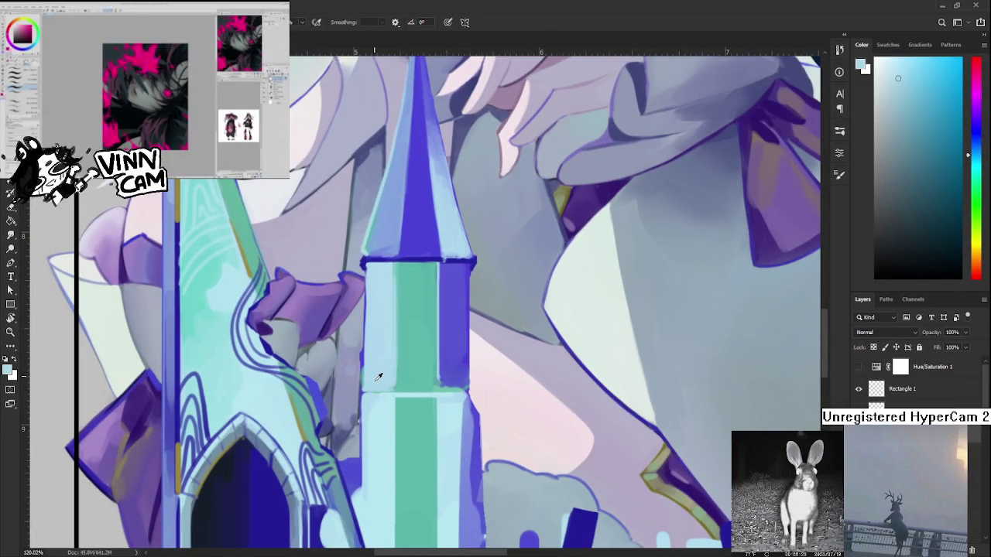
mouse_move(381, 403)
left_mouse_down()
mouse_move(392, 372)
mouse_move(378, 353)
left_mouse_up()
left_click(429, 349, "alt")
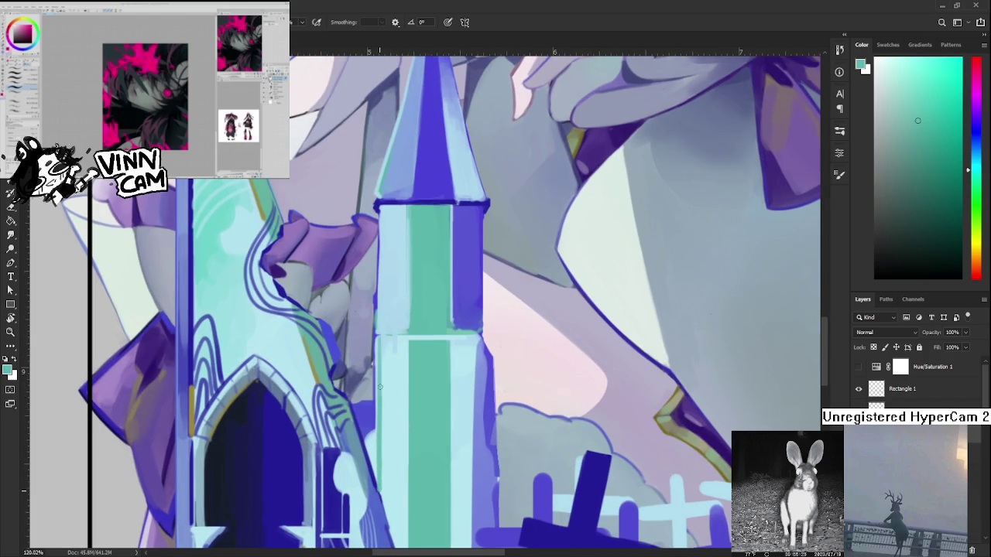
mouse_move(379, 492)
left_mouse_down()
mouse_move(380, 336)
mouse_move(380, 484)
left_mouse_up()
scroll(411, 362, "down", 5)
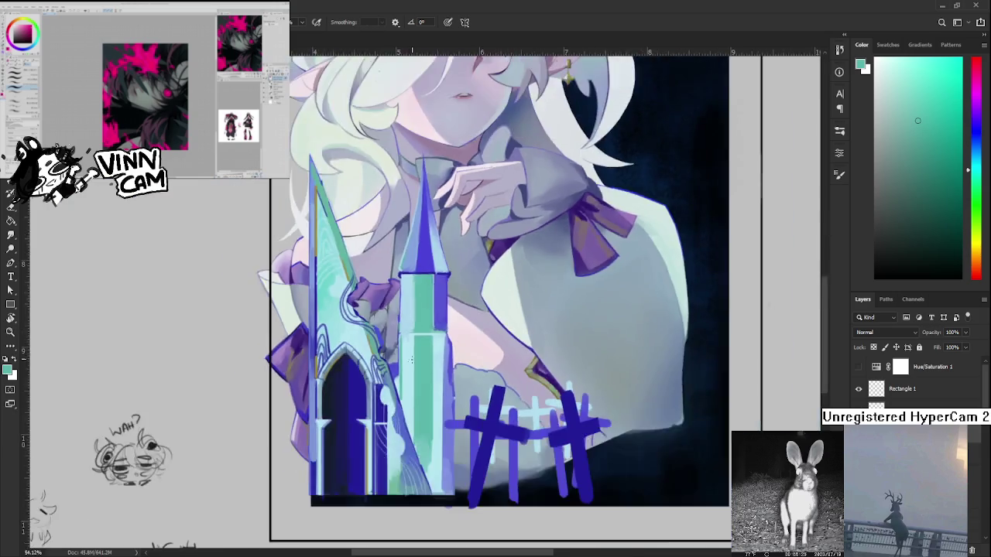
scroll(411, 363, "up", 2)
scroll(410, 362, "up", 1)
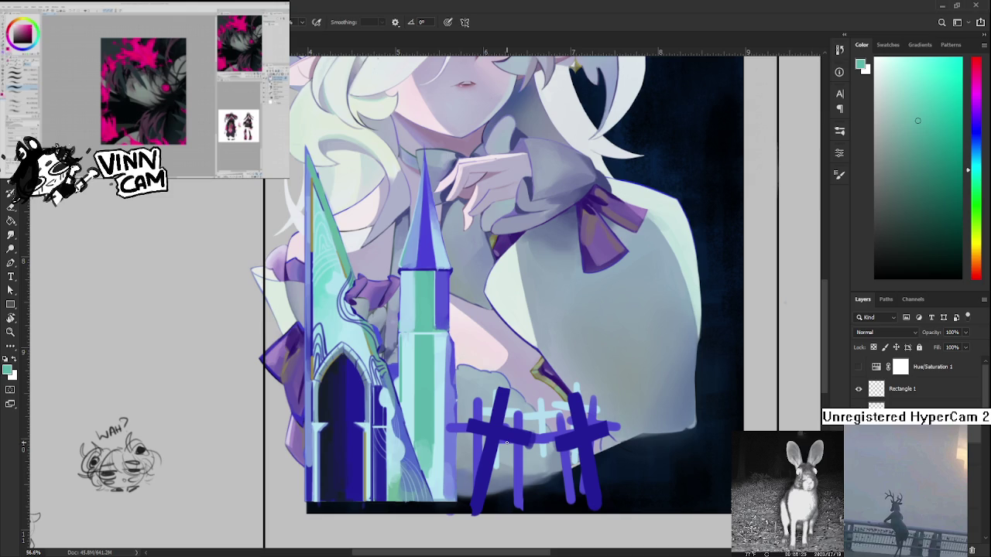
scroll(463, 404, "up", 1)
Paint a thin light cyan stroke down the tower's right edge.
scroll(465, 402, "up", 1)
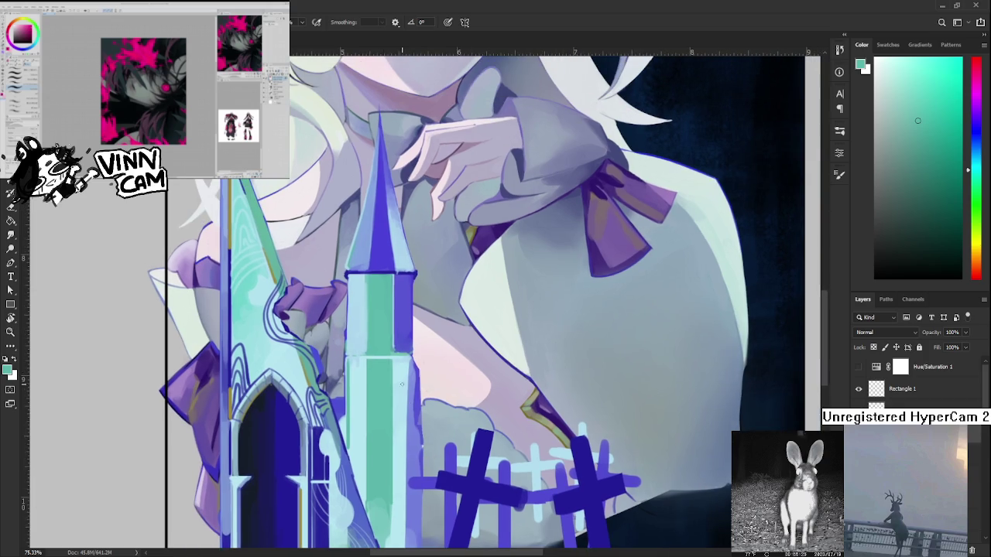
left_click(410, 370, "alt")
left_click_drag(410, 357, 412, 535)
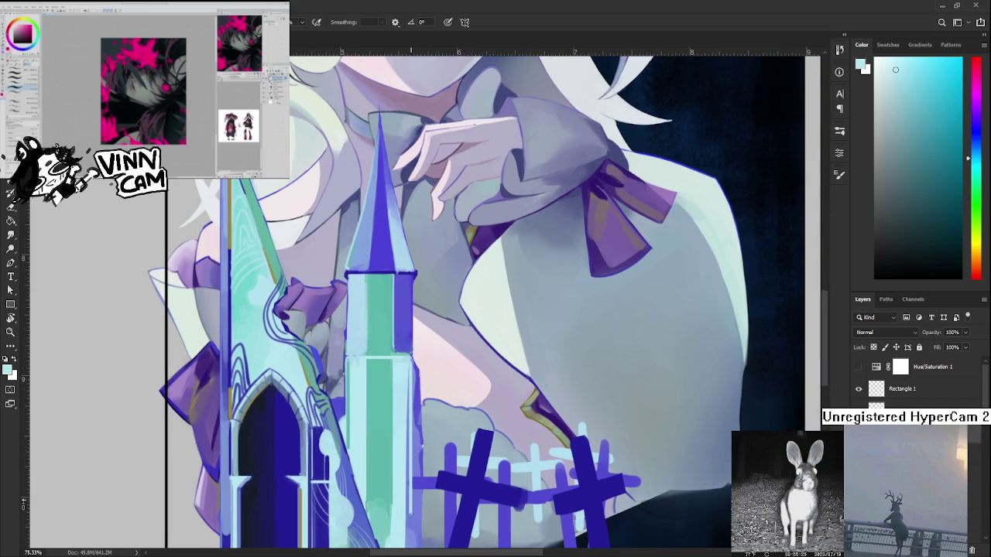
scroll(573, 480, "down", 1)
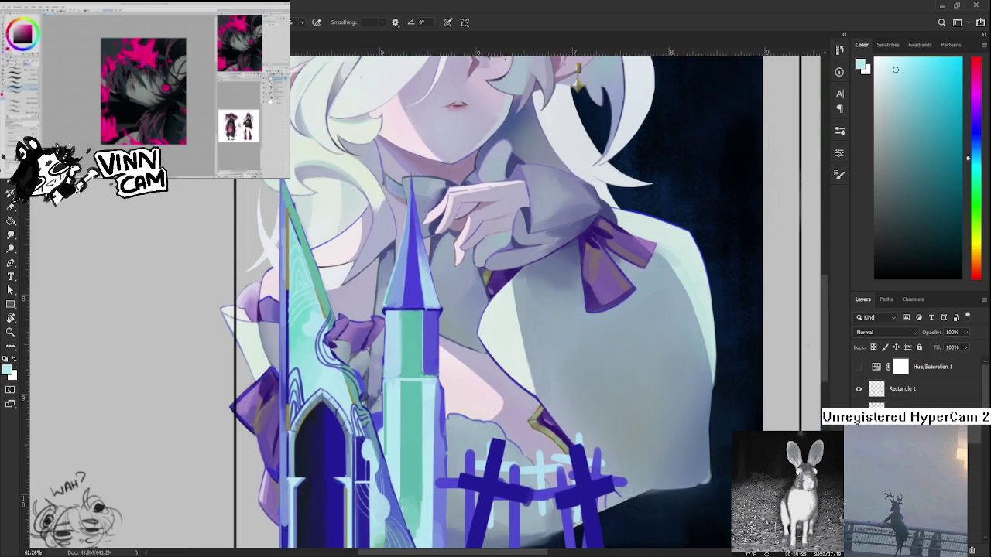
Hide and reshow the tower-and-crosses layer to compare the figure with and without it.
key("ctrl+comma")
key("ctrl+comma")
key("ctrl+comma")
key("ctrl+comma")
key("ctrl+comma")
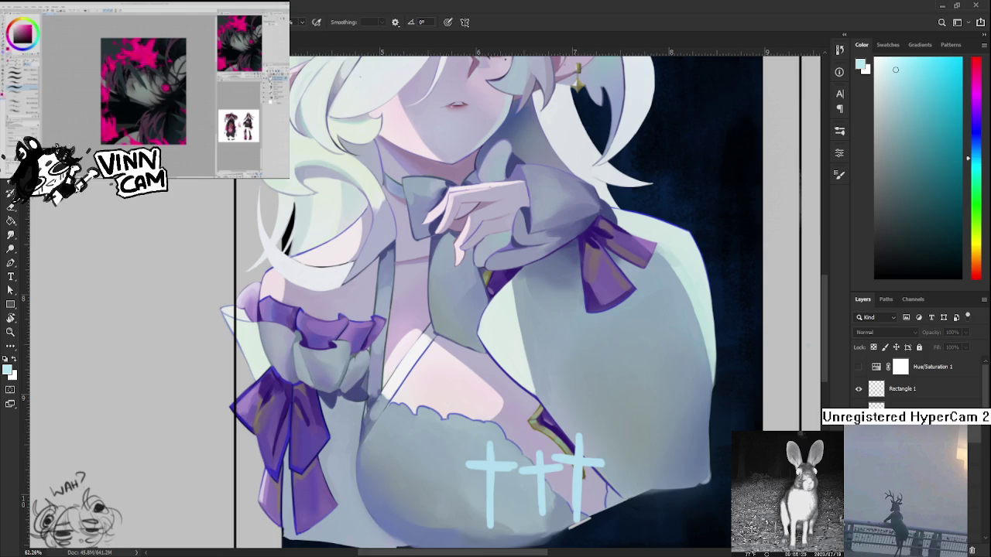
key("ctrl+comma")
key("ctrl+comma")
key("ctrl+comma")
scroll(473, 424, "up", 2)
scroll(473, 423, "down", 1)
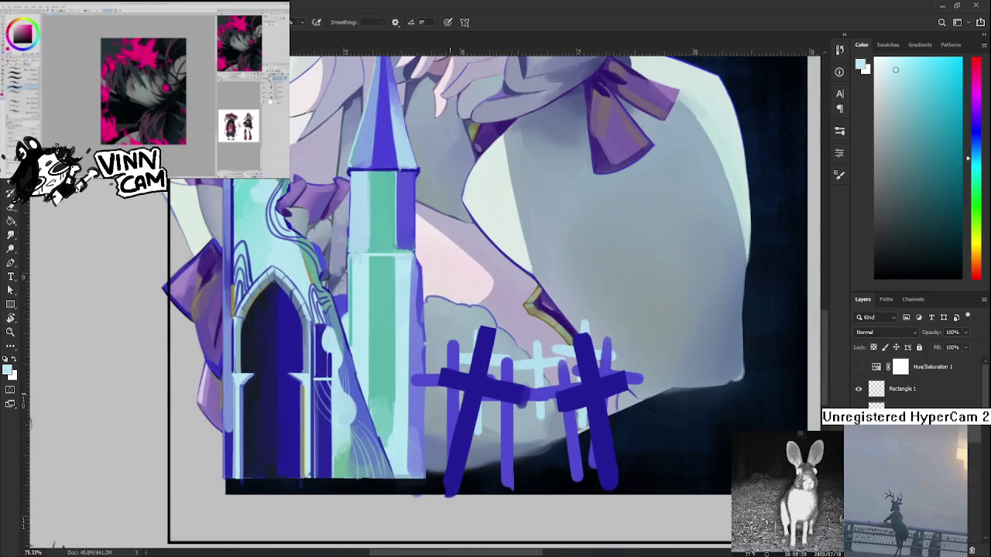
scroll(473, 424, "up", 1)
Paint light blue-violet on the fence bar's left end, then make and clear a marquee selection.
left_click(400, 412, "alt")
mouse_move(401, 422)
left_mouse_down()
mouse_move(411, 432)
mouse_move(396, 437)
left_mouse_up()
key("m")
mouse_move(688, 315)
left_mouse_down()
mouse_move(532, 467)
mouse_move(414, 547)
left_mouse_up()
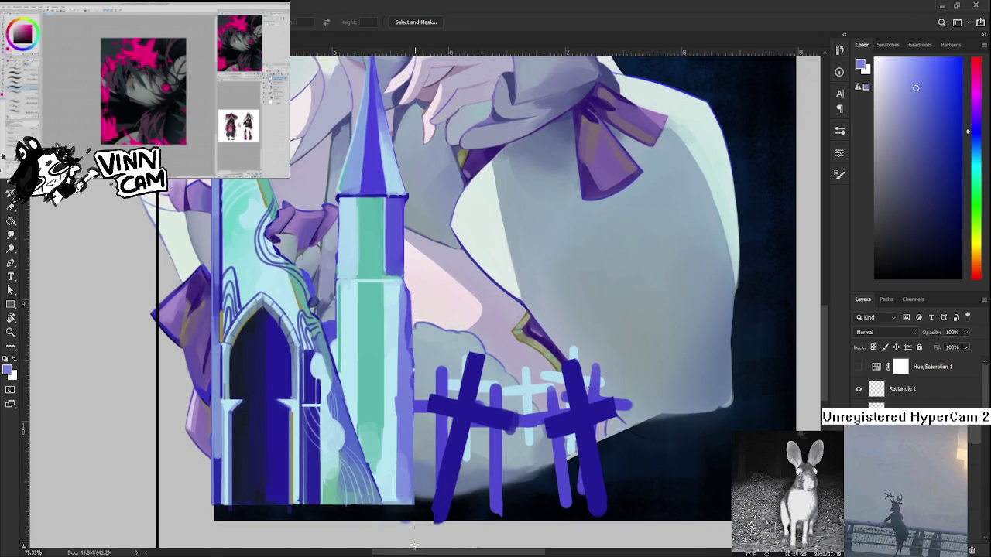
key("ctrl+d")
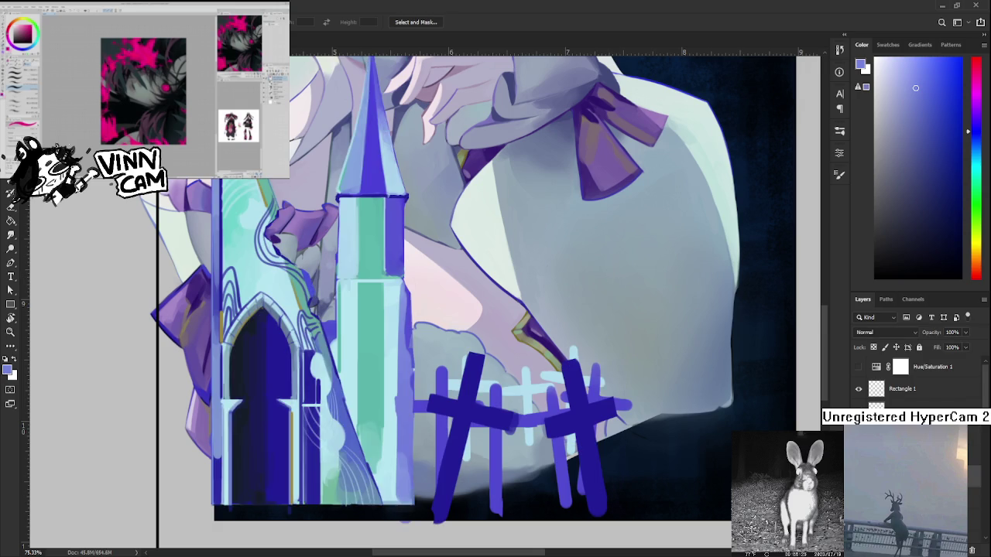
scroll(427, 474, "down", 2)
scroll(427, 474, "down", 2)
scroll(426, 473, "down", 1)
left_click_drag(426, 474, 383, 446)
Paint a light cyan line down the tower's right edge, undoing and repainting it.
key("b")
left_click(347, 393, "alt")
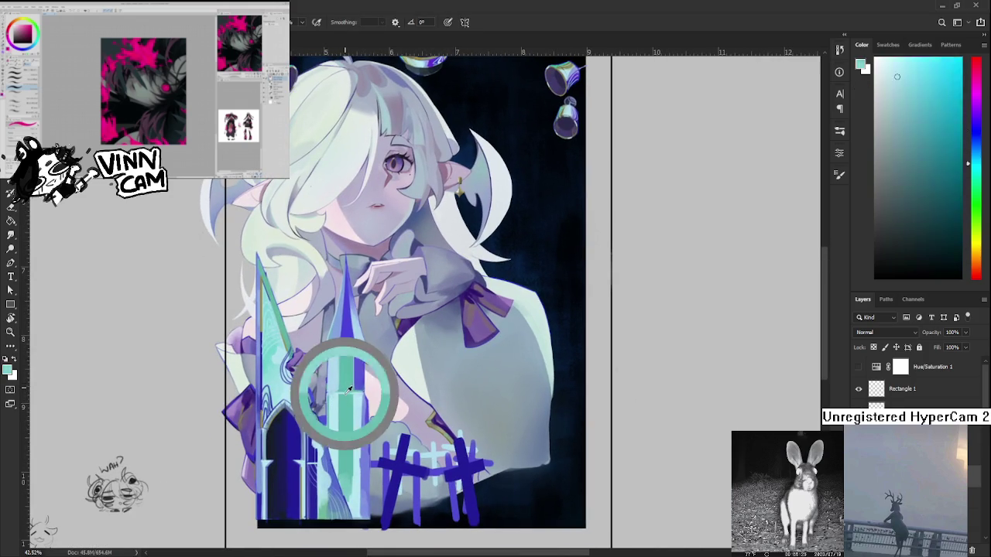
left_click_drag(361, 404, 361, 511)
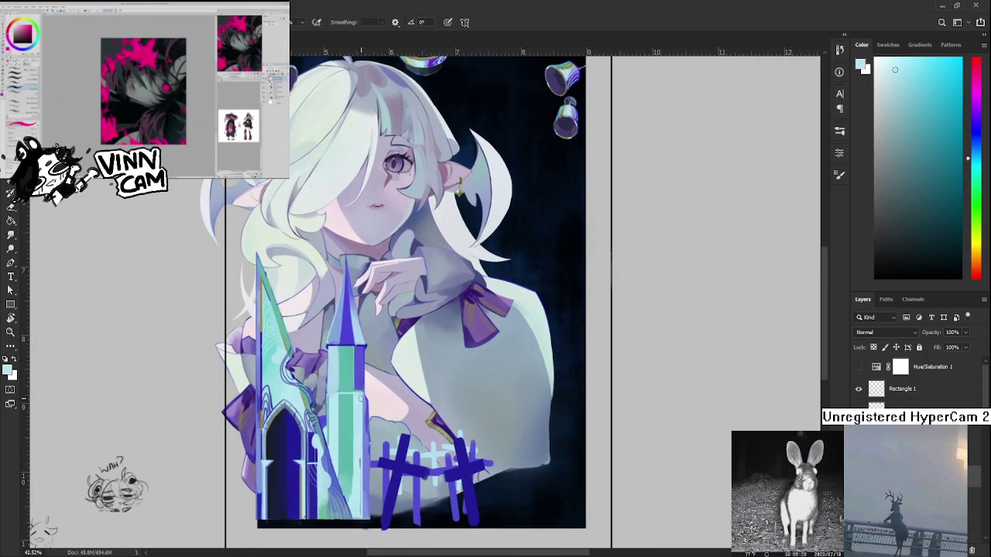
left_click_drag(360, 398, 361, 522)
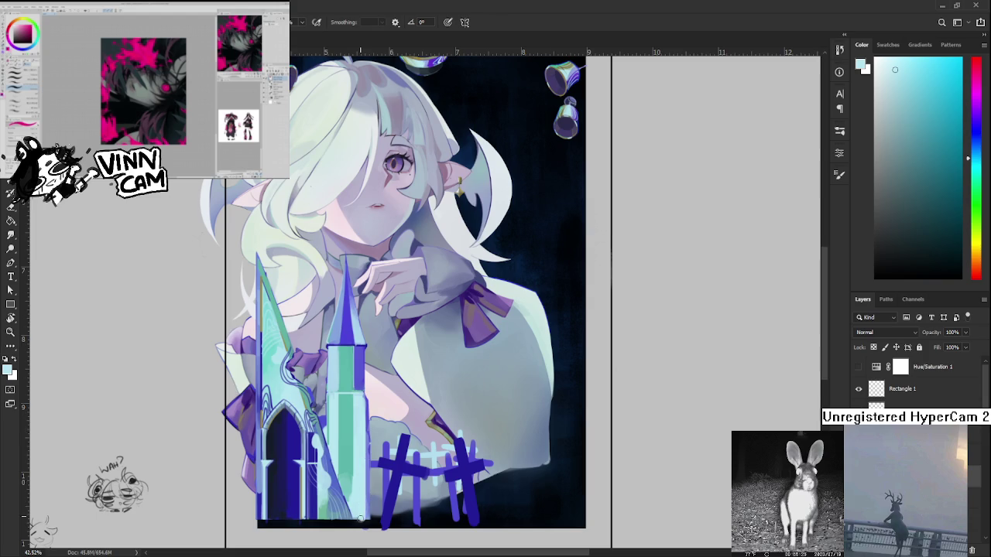
key("ctrl+z")
left_click_drag(362, 397, 360, 519)
Shade the tower's lower right edge with teal, then add a light cyan strip beside it.
left_click(358, 403, "alt")
left_click_drag(350, 465, 351, 499)
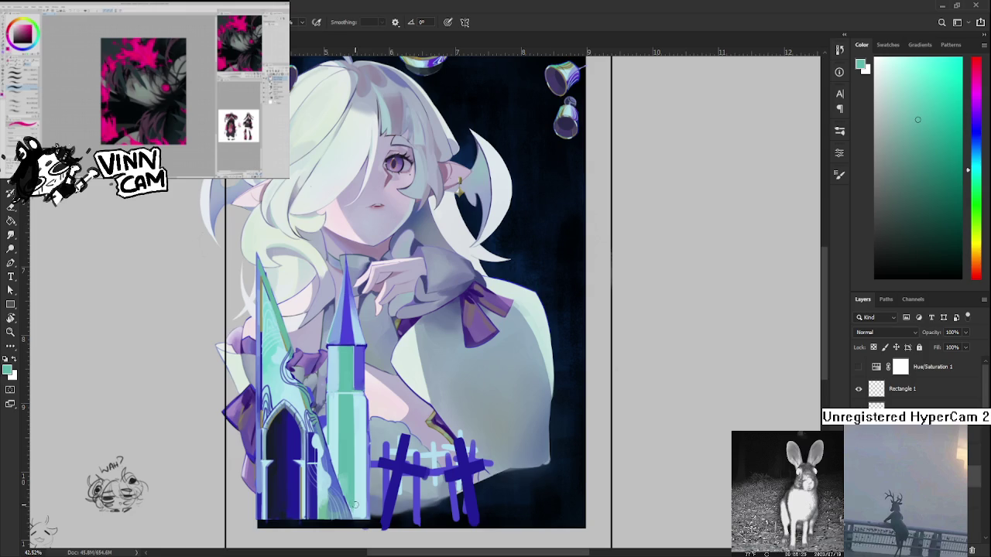
left_click(361, 503, "alt")
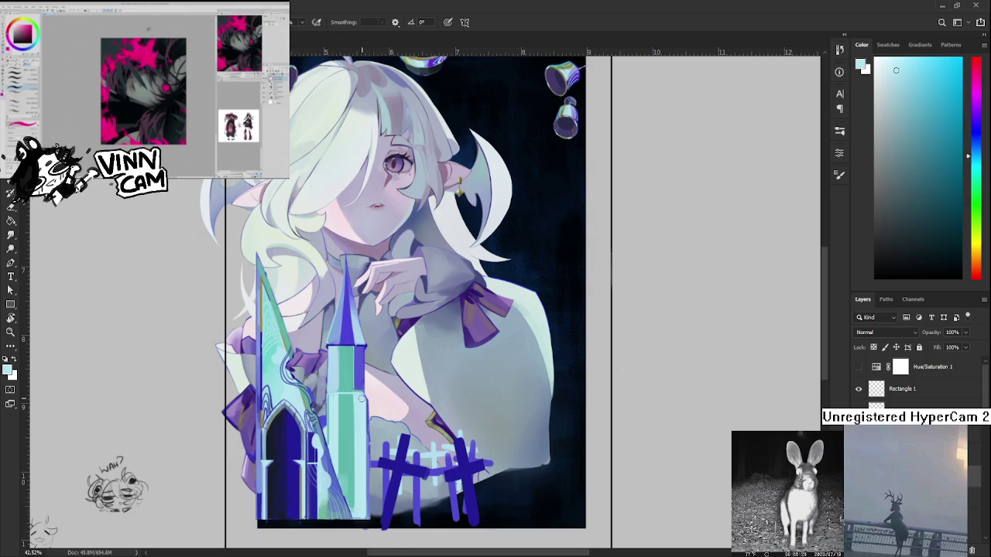
left_click_drag(358, 415, 358, 514)
scroll(377, 402, "up", 3)
With the Eraser, lighten a thin strip along the tower's right edge.
left_click_drag(377, 402, 378, 331)
key("e")
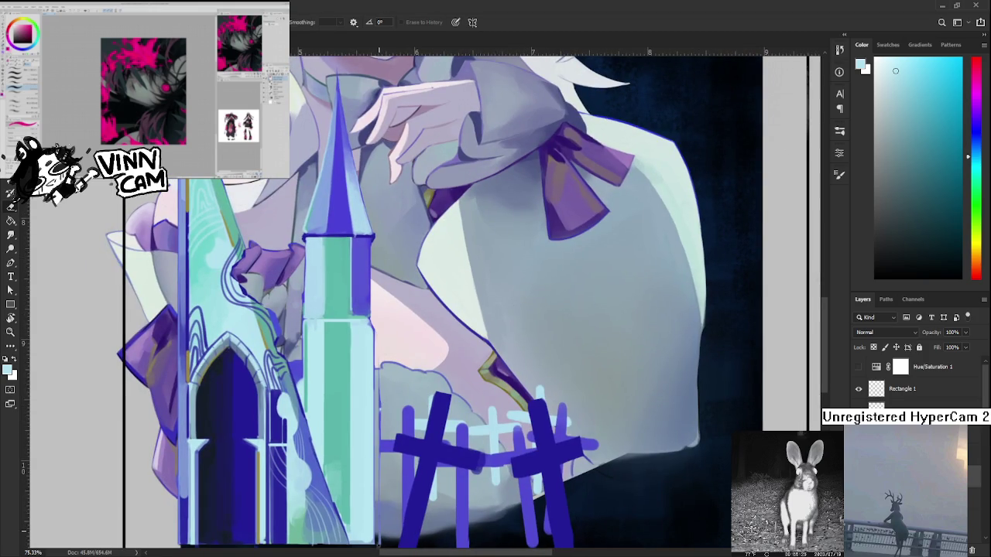
scroll(377, 534, "down", 1)
scroll(390, 481, "down", 3)
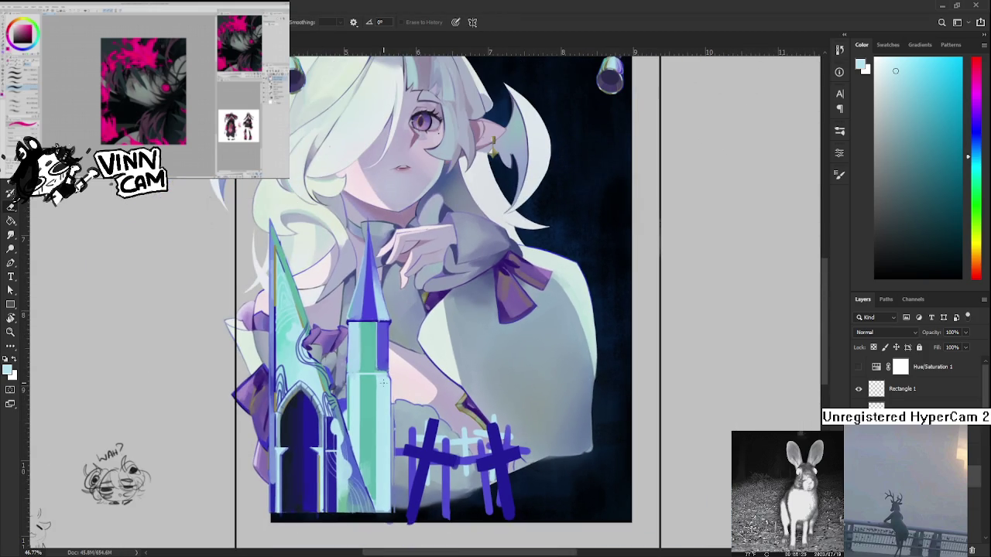
left_click_drag(394, 392, 394, 471)
Add light vertical strokes down the tower's right side, undoing a darker edge line.
scroll(397, 439, "up", 1)
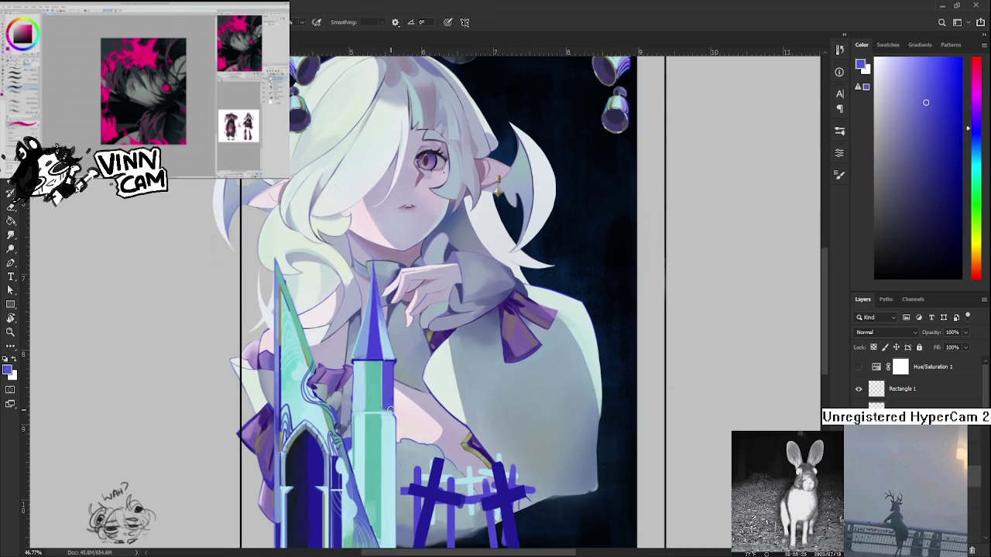
scroll(391, 410, "down", 1)
left_click_drag(387, 399, 387, 535)
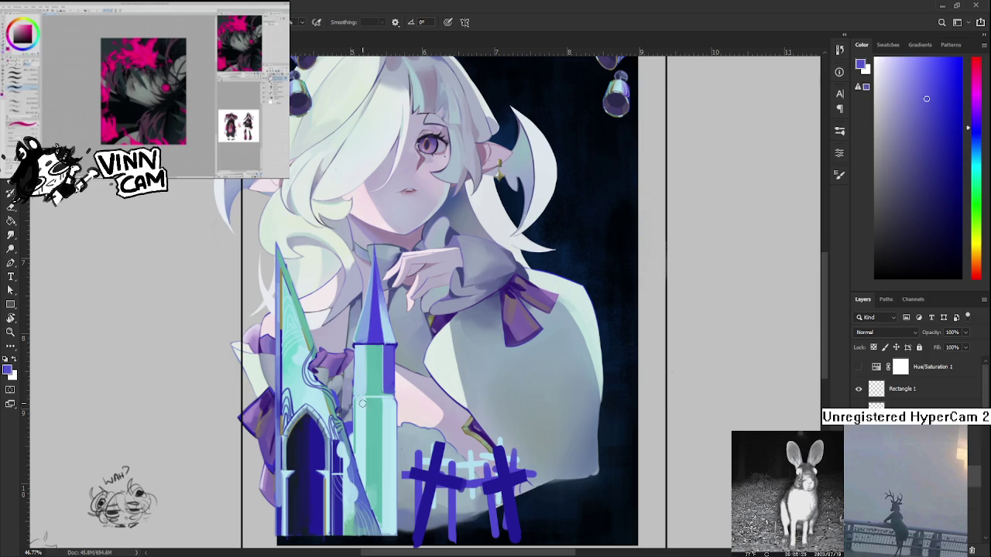
left_click_drag(362, 403, 364, 470)
left_click_drag(388, 400, 388, 536)
key("ctrl+z")
key("ctrl+z")
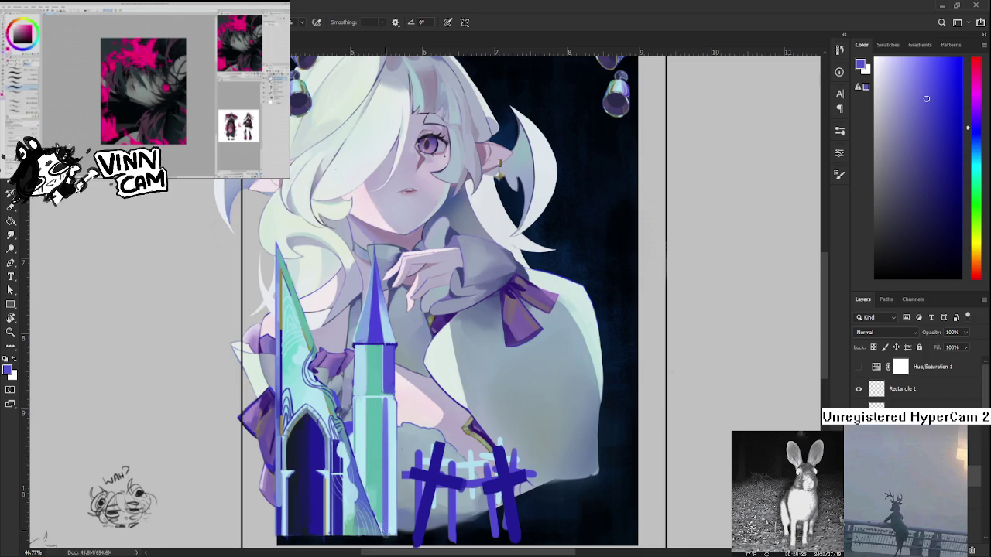
left_click_drag(406, 392, 416, 418)
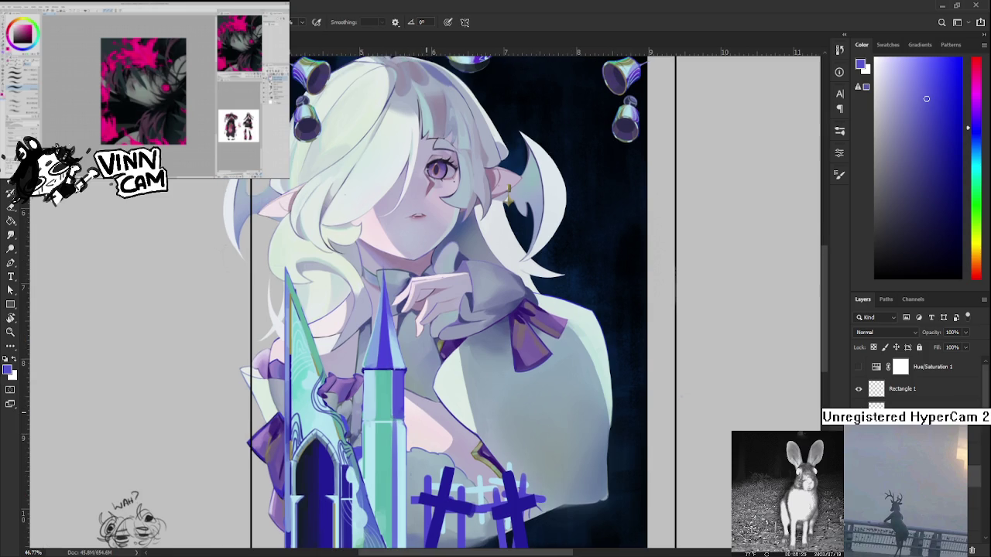
scroll(476, 336, "down", 3, "alt")
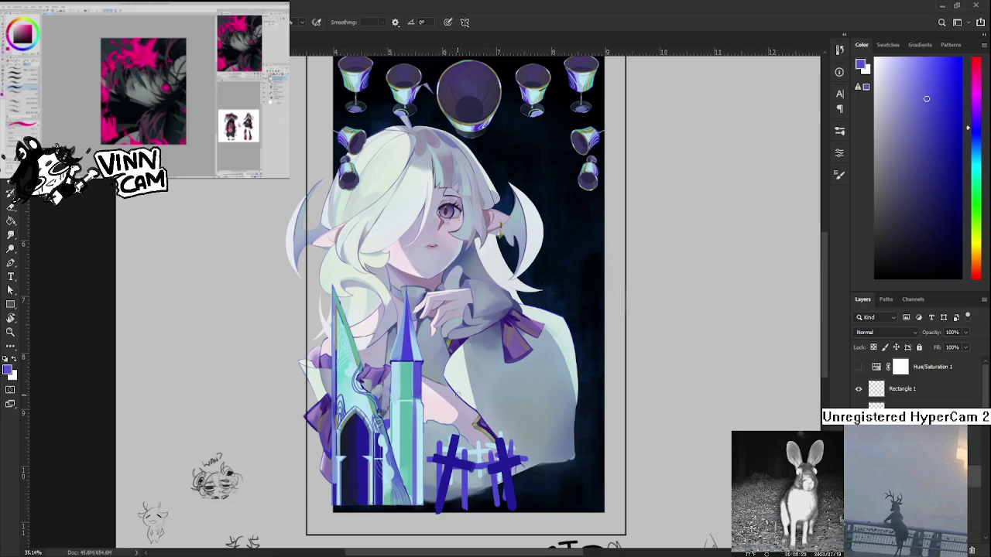
left_click(418, 396, "alt")
Resample the colour and paint a faint stroke along the tower's right edge.
left_click(418, 399, "alt")
left_click(416, 402, "alt")
left_click_drag(416, 407, 419, 505)
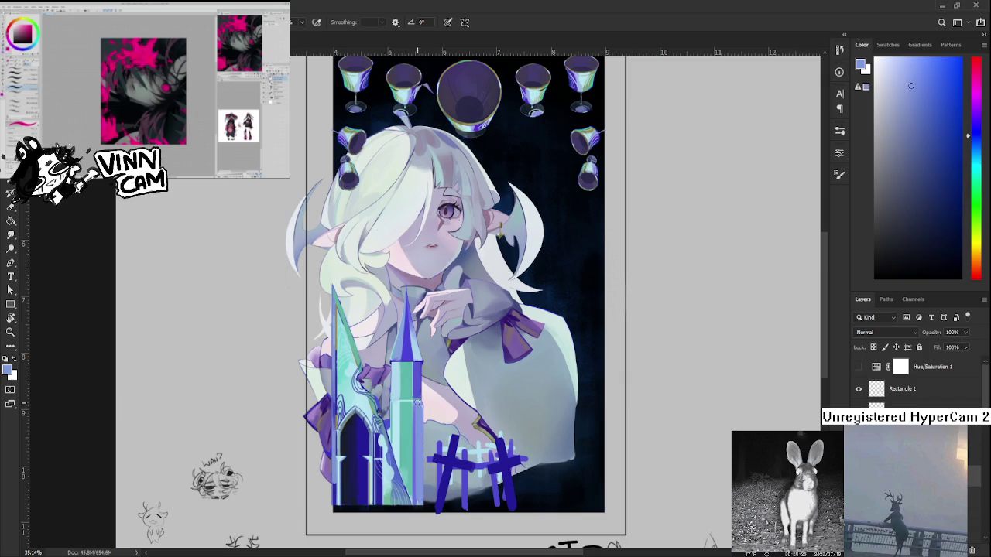
scroll(520, 338, "down", 2)
scroll(520, 337, "down", 2)
scroll(381, 375, "up", 4)
scroll(381, 375, "up", 4)
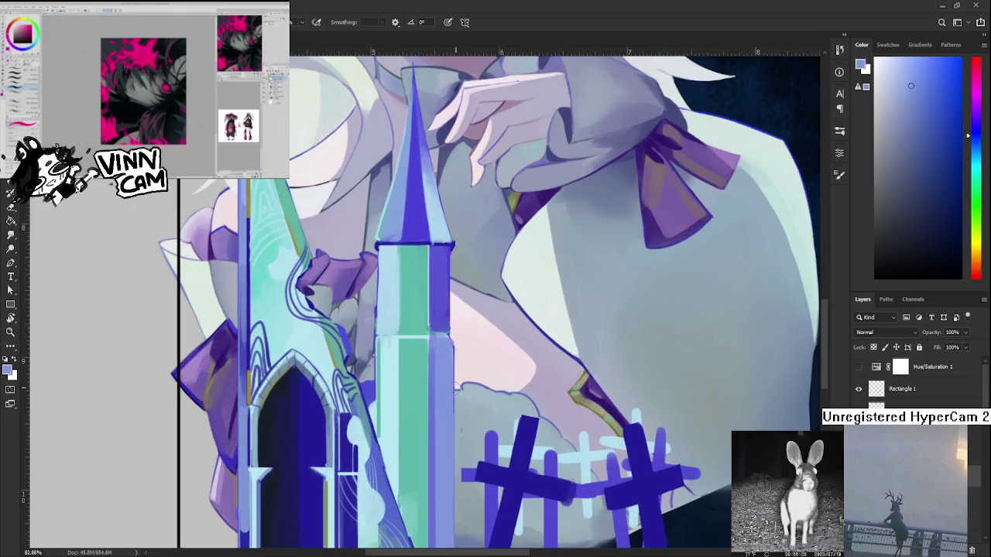
Sample pale cyan and paint a pale stroke up the tower's right edge, redoing it once.
left_click(398, 353, "alt")
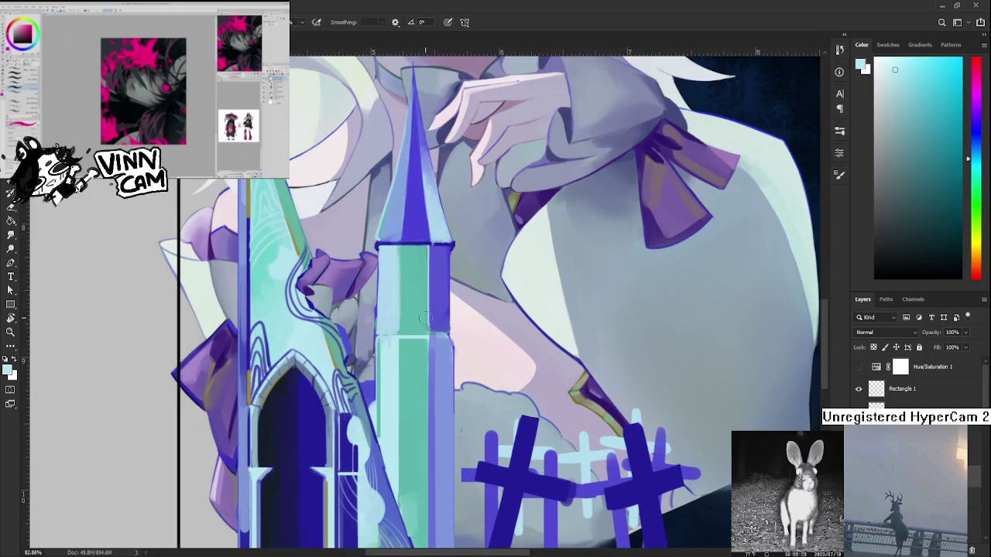
left_click_drag(429, 334, 430, 548)
scroll(432, 504, "down", 2)
key("ctrl+z")
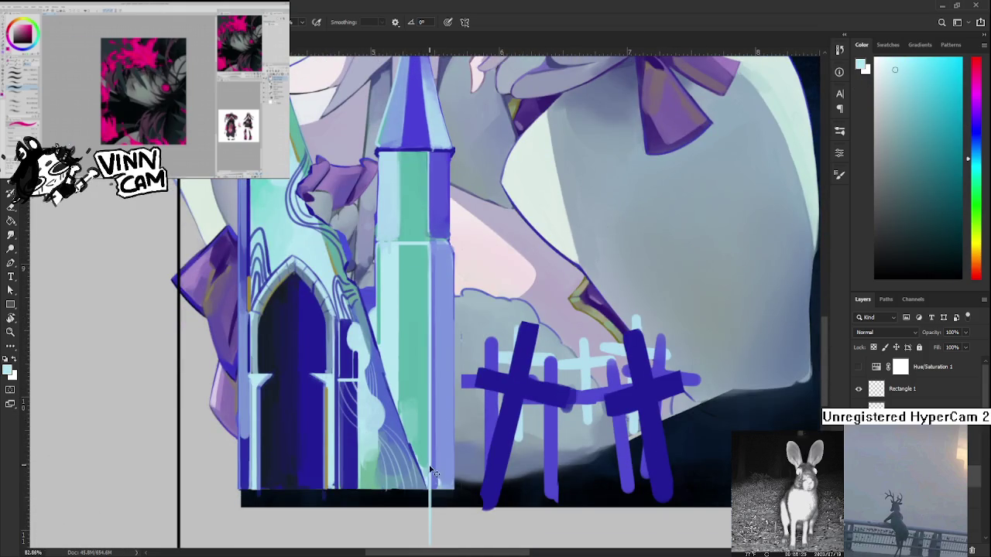
left_click_drag(430, 492, 423, 246)
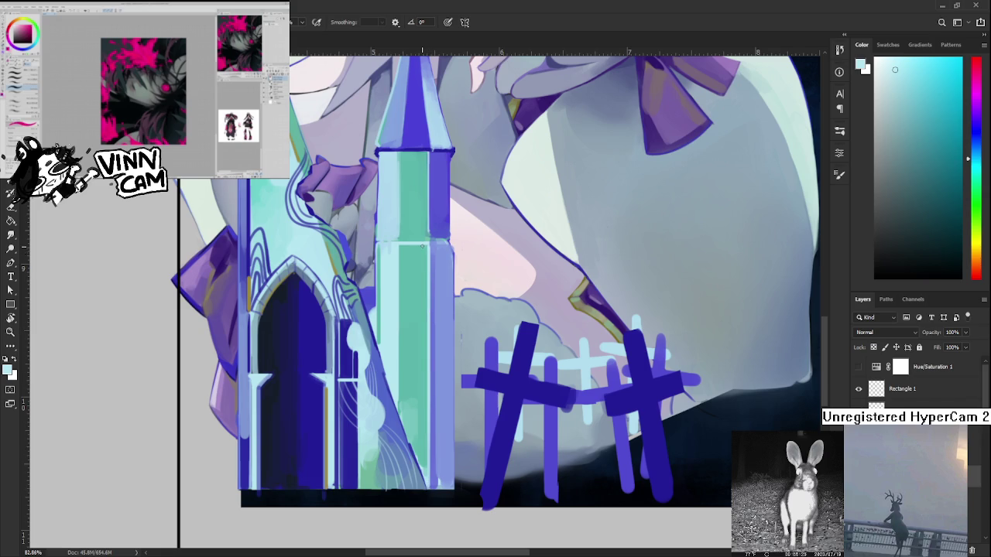
scroll(422, 247, "up", 3)
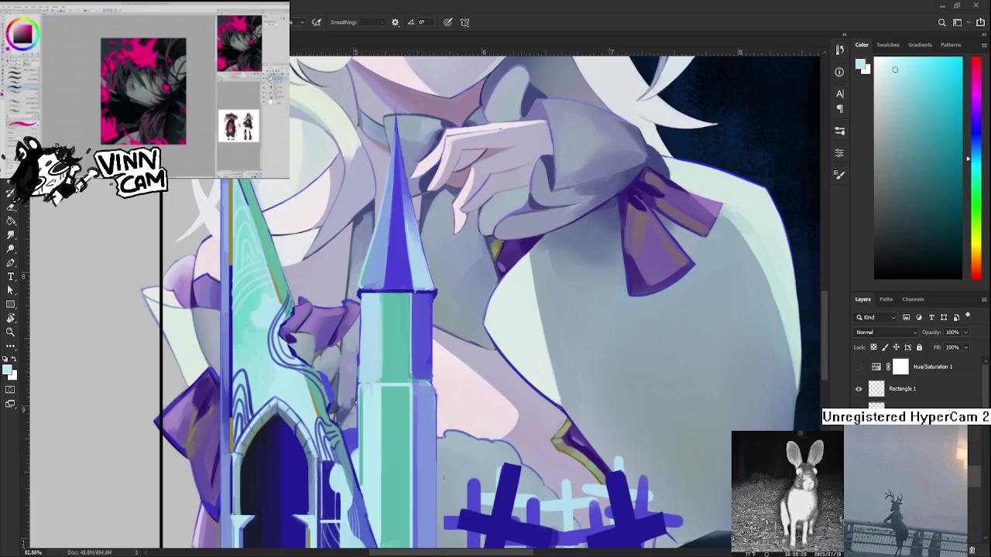
Sample light blue and paint a thin line on the column's edge, undoing and repainting it.
left_click_drag(425, 416, 404, 438)
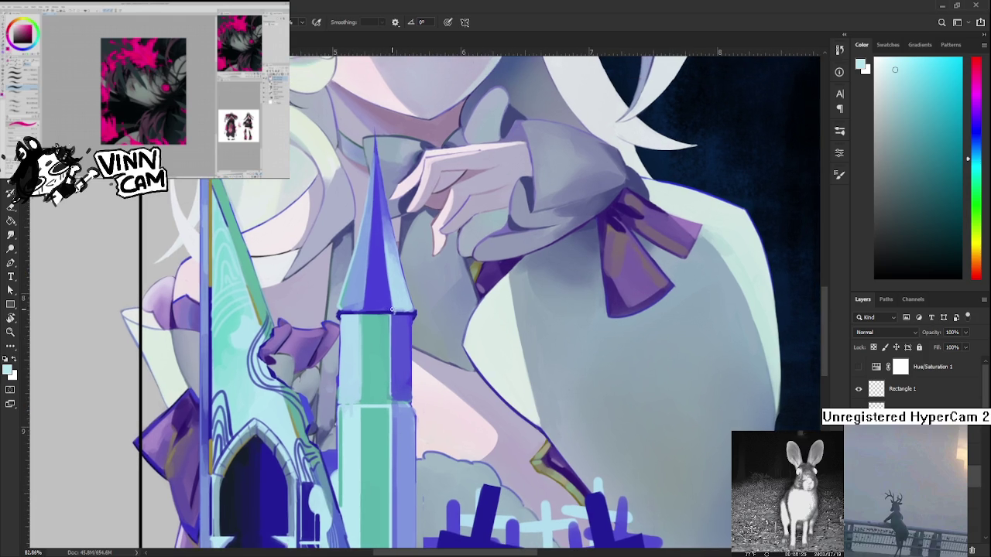
left_click(398, 293, "alt")
left_click_drag(391, 316, 391, 403)
key("ctrl+z")
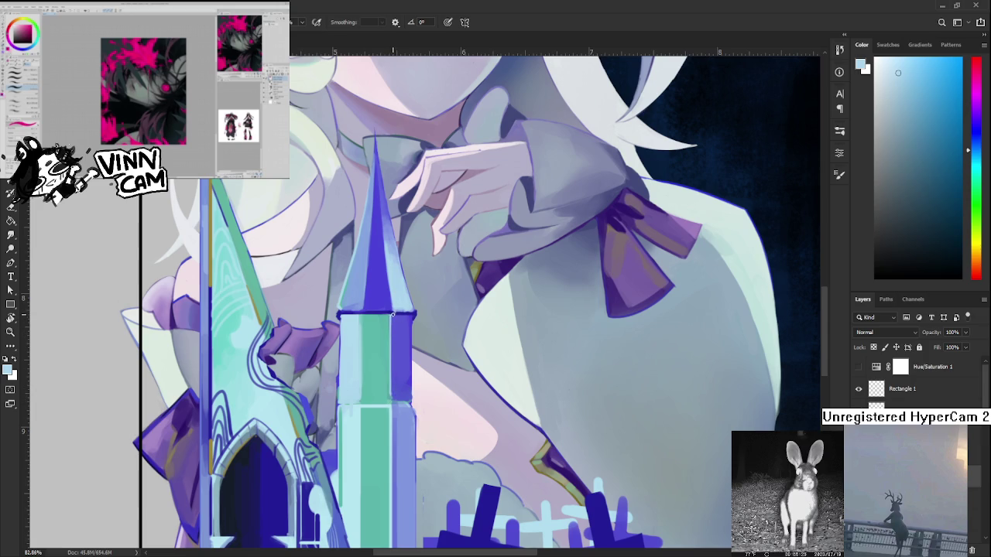
key("ctrl+z")
mouse_move(392, 314)
left_mouse_down()
mouse_move(388, 398)
mouse_move(392, 312)
left_mouse_up()
scroll(392, 314, "down", 3)
scroll(395, 341, "down", 1)
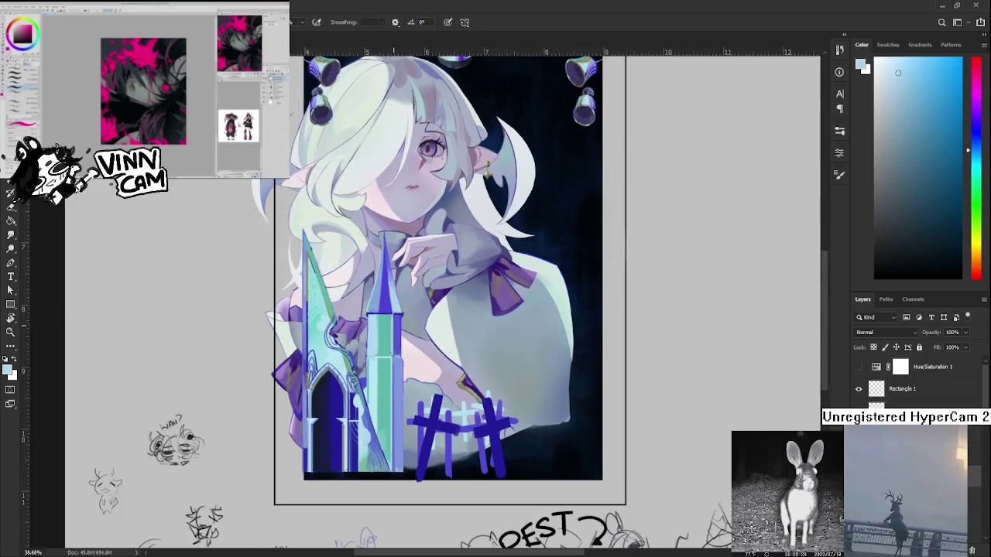
scroll(398, 372, "up", 3)
scroll(402, 390, "up", 1)
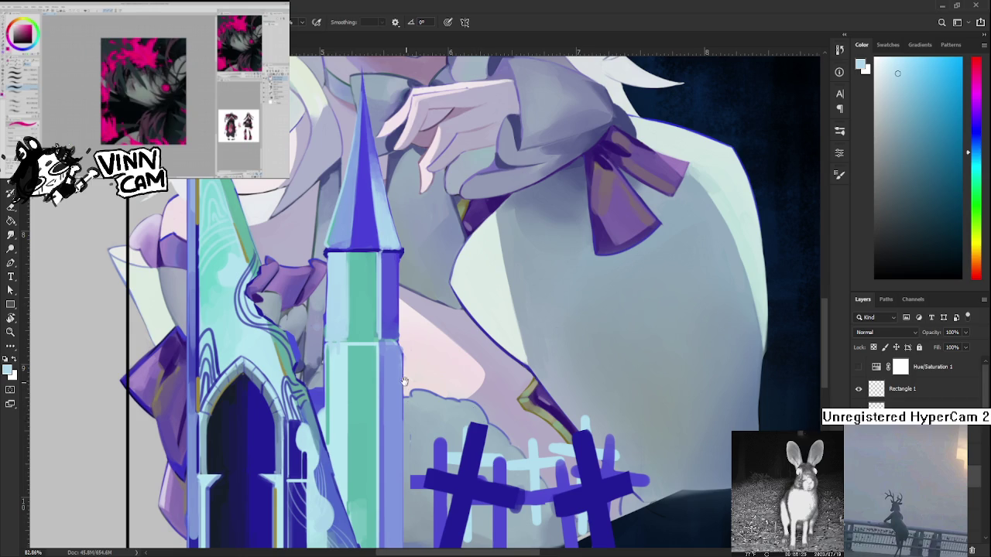
Sample the tower's blue-violet and paint a thin line down the green shaft.
scroll(402, 379, "up", 1)
left_click(383, 364, "alt")
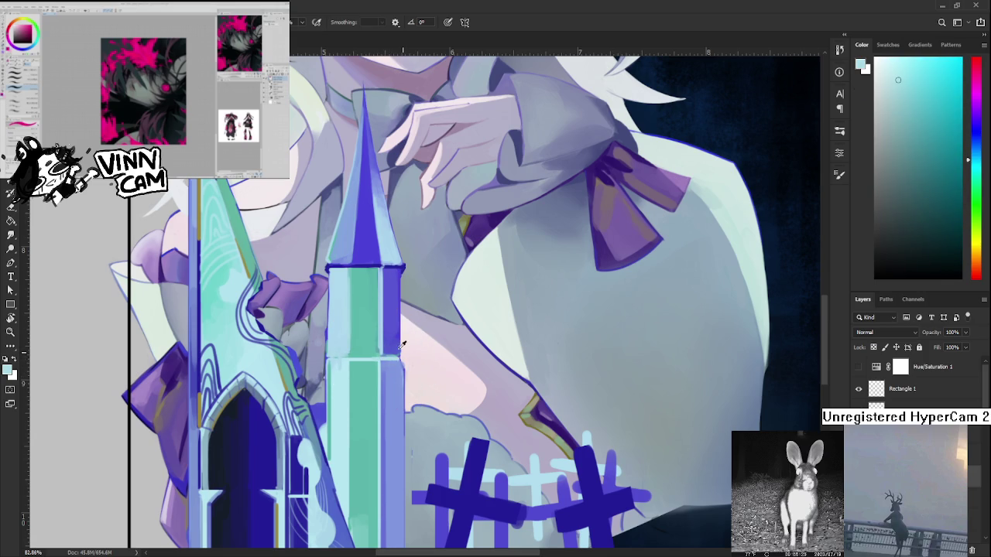
left_click(398, 344, "alt")
left_click(383, 341, "alt")
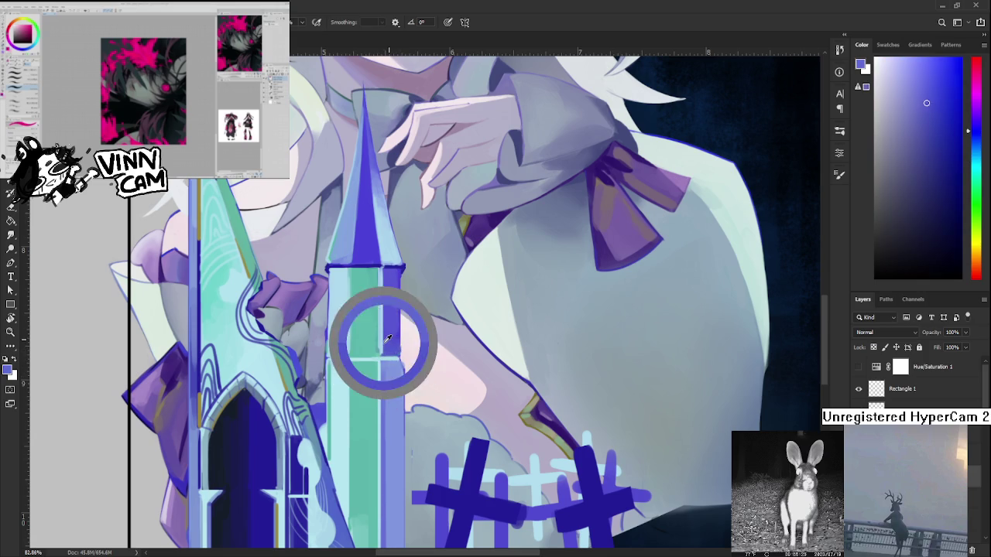
left_click(385, 271, "alt")
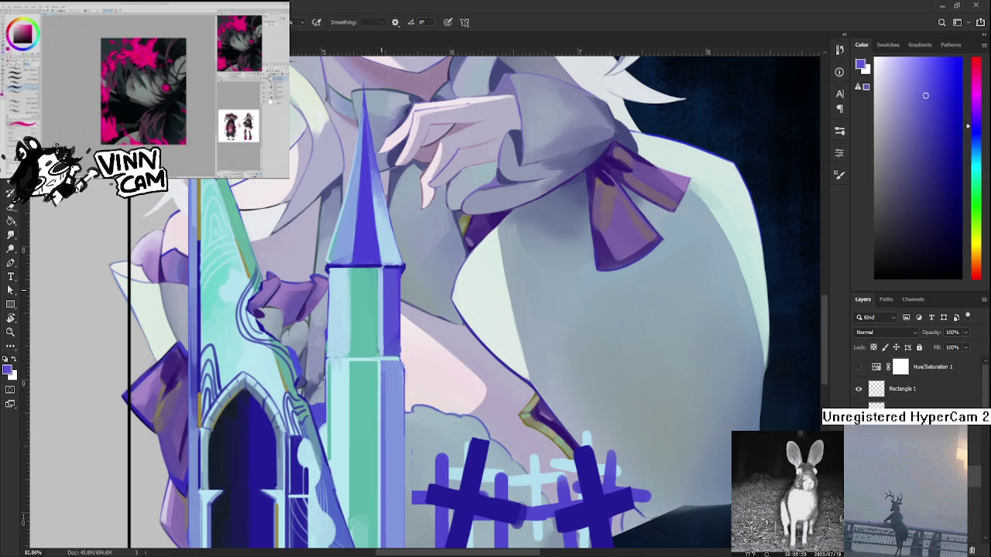
left_click_drag(384, 354, 383, 267)
left_click_drag(382, 337, 382, 310)
Sample pale cyan and brush a light highlight up the tower's green-blue edge.
left_click(388, 316, "alt")
left_click(385, 338, "alt")
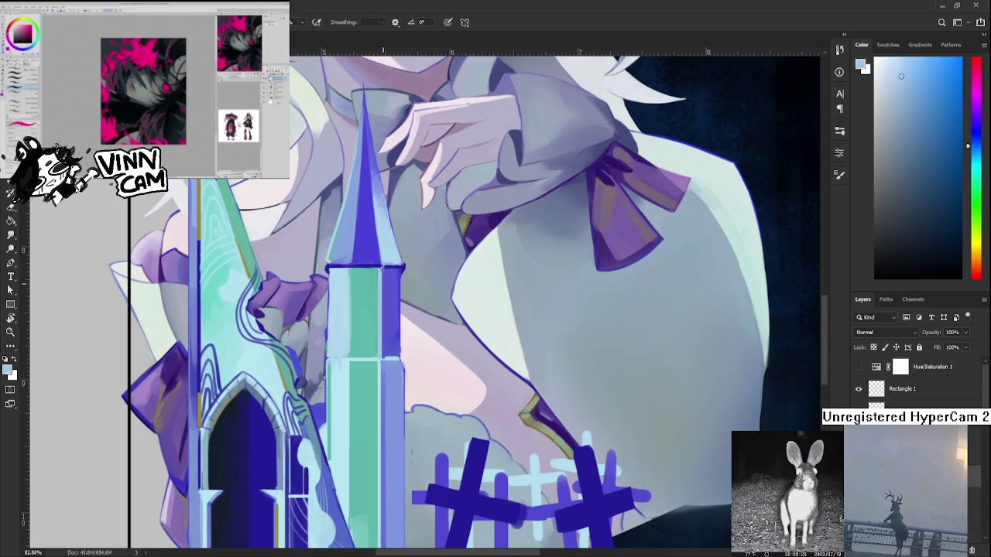
scroll(426, 302, "down", 5)
scroll(426, 302, "up", 2)
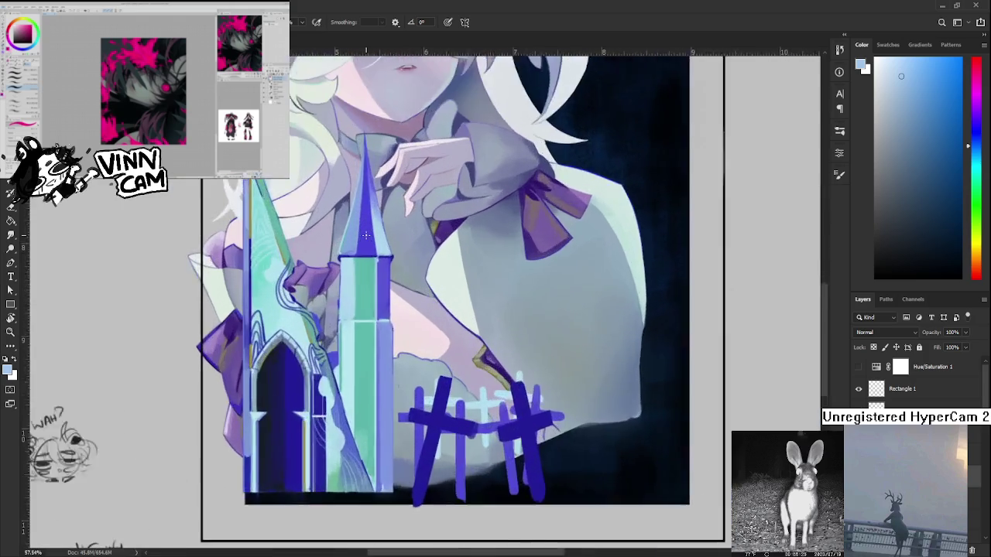
scroll(426, 302, "up", 2)
scroll(426, 302, "up", 1)
scroll(379, 268, "down", 5)
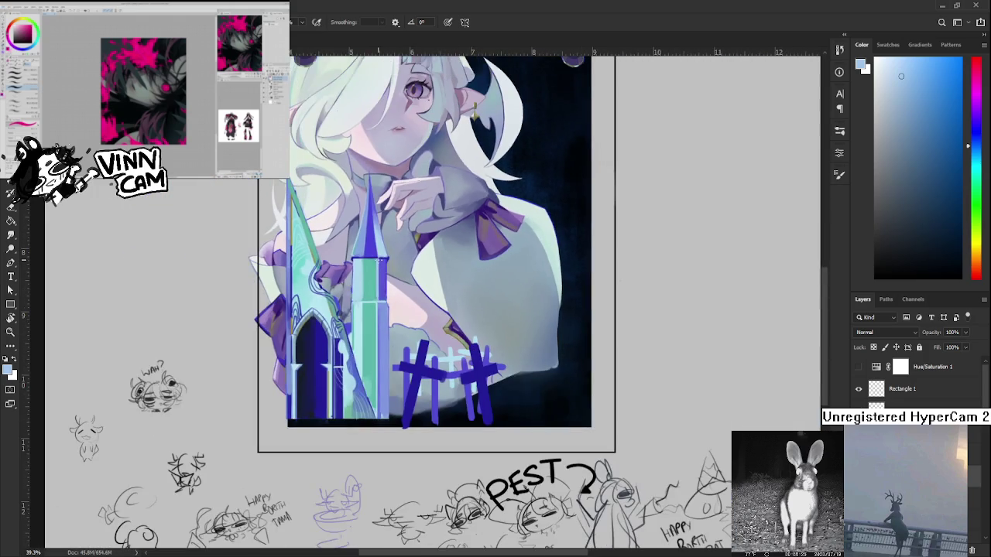
scroll(379, 267, "up", 1)
scroll(379, 267, "up", 3)
scroll(376, 262, "up", 3)
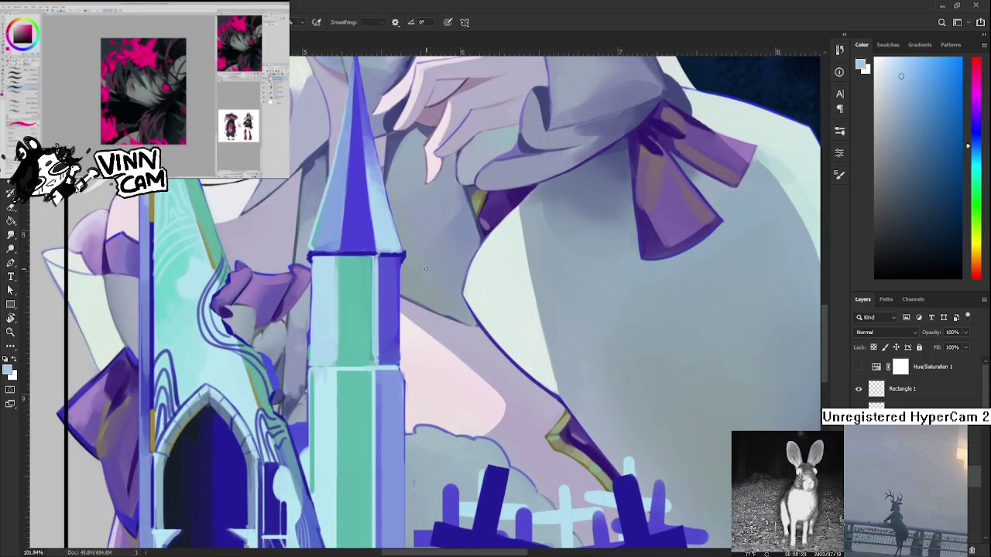
scroll(391, 333, "up", 1)
scroll(392, 333, "up", 1)
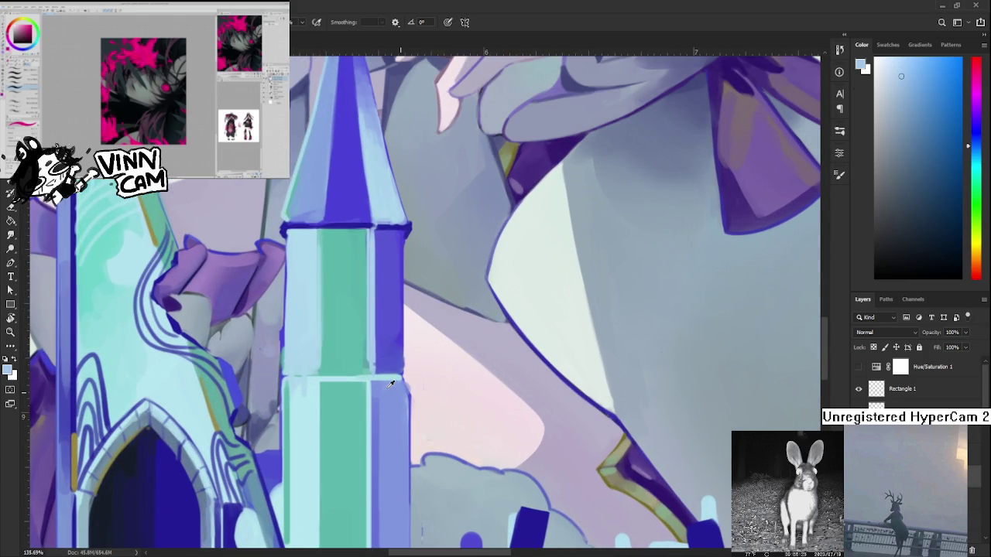
left_click(369, 376, "alt")
left_click(361, 377, "alt")
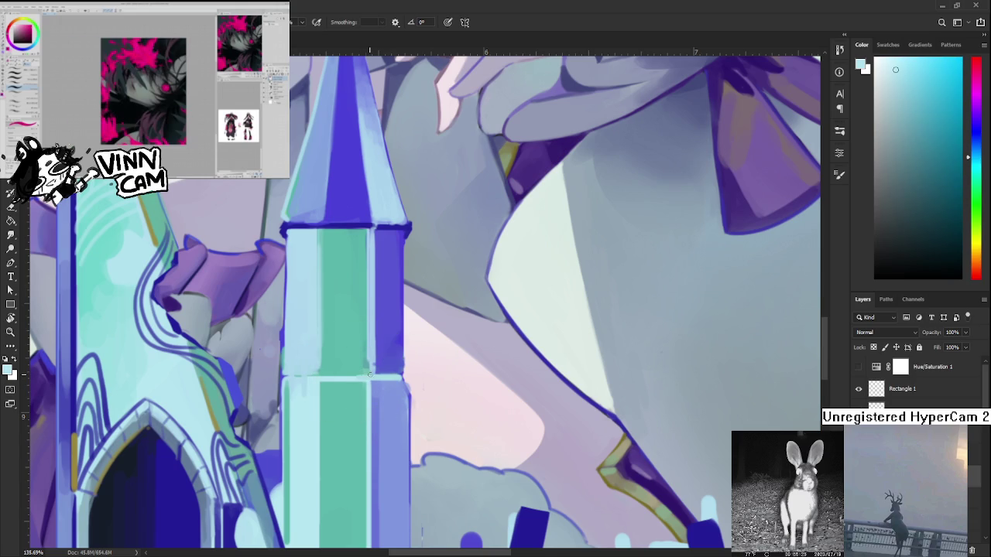
mouse_move(372, 378)
left_mouse_down()
mouse_move(373, 228)
mouse_move(375, 377)
mouse_move(376, 236)
mouse_move(374, 257)
left_mouse_up()
left_click(378, 238, "alt")
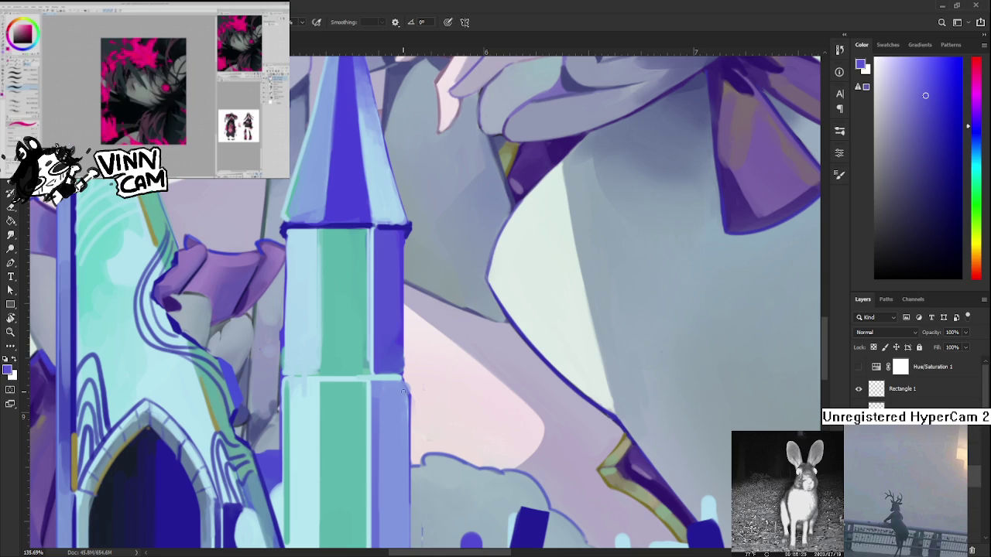
scroll(403, 392, "down", 3)
scroll(403, 392, "down", 3)
scroll(403, 391, "down", 3)
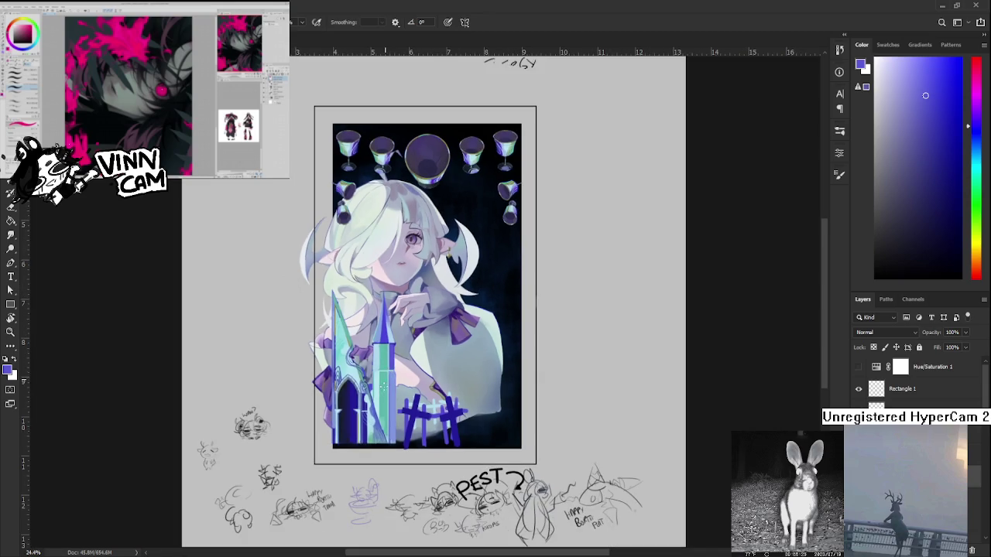
left_click_drag(464, 233, 427, 323)
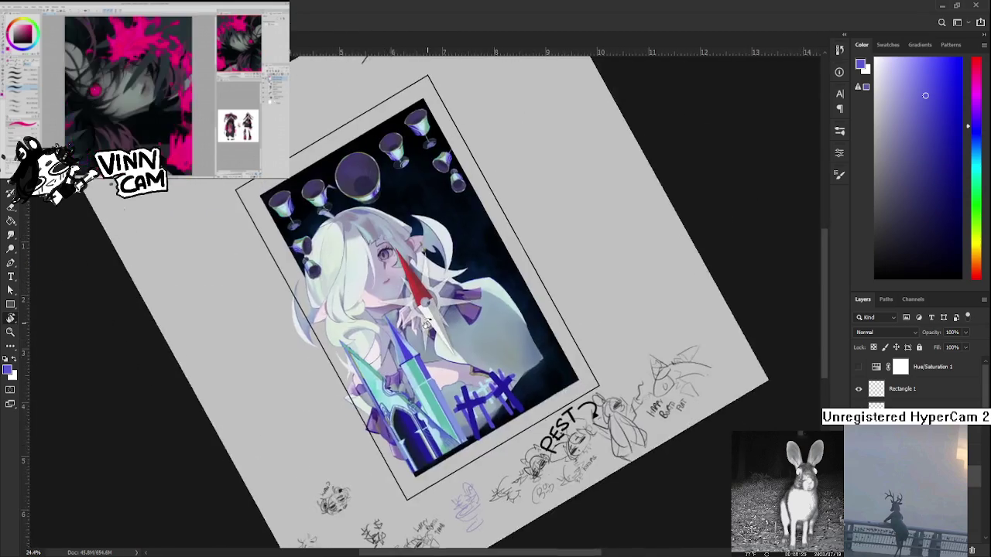
key("Escape")
scroll(414, 341, "up", 2)
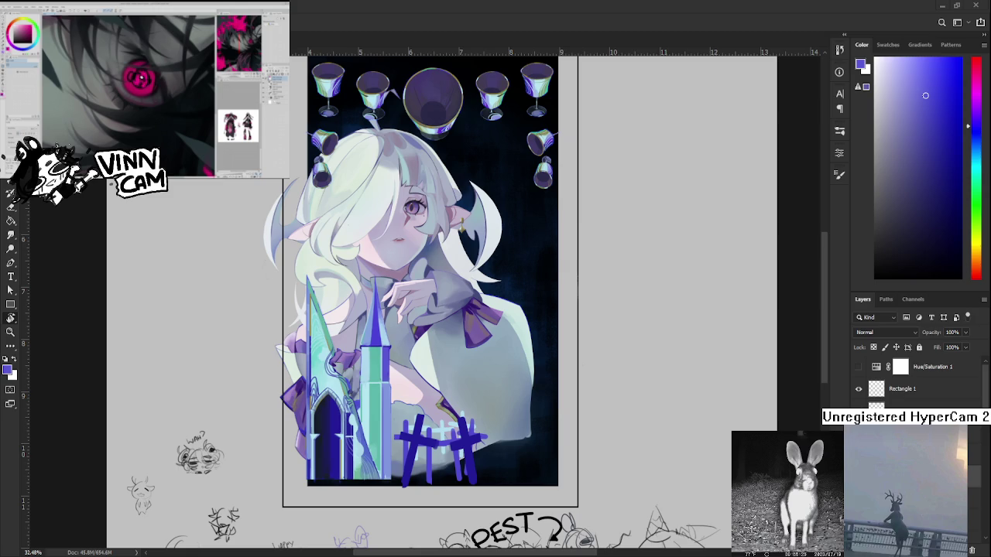
scroll(387, 422, "up", 2)
Sample light cyan and paint a highlight down the spire's left edge, undoing and retrying it.
scroll(387, 422, "up", 2)
scroll(387, 422, "up", 2)
left_click(340, 332, "alt")
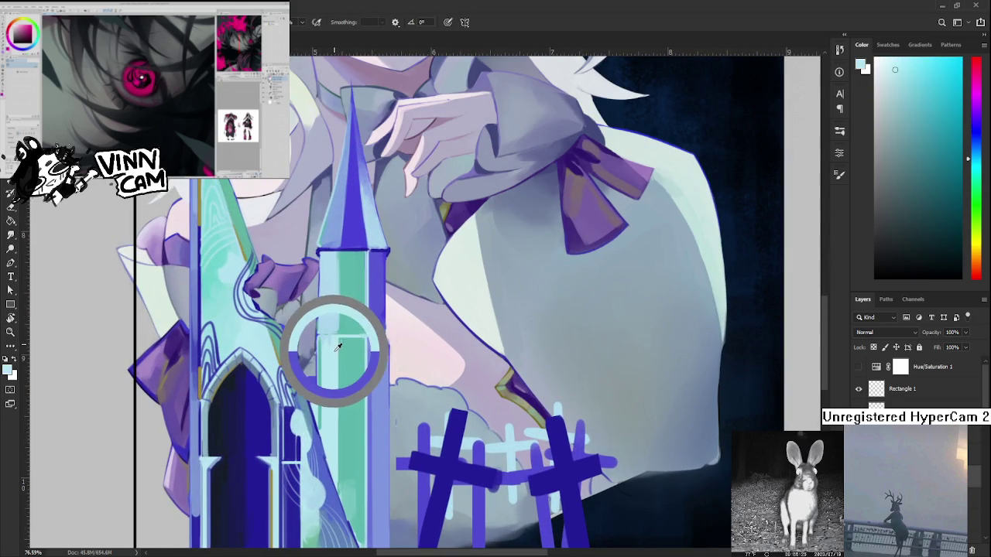
left_click(329, 335, "alt")
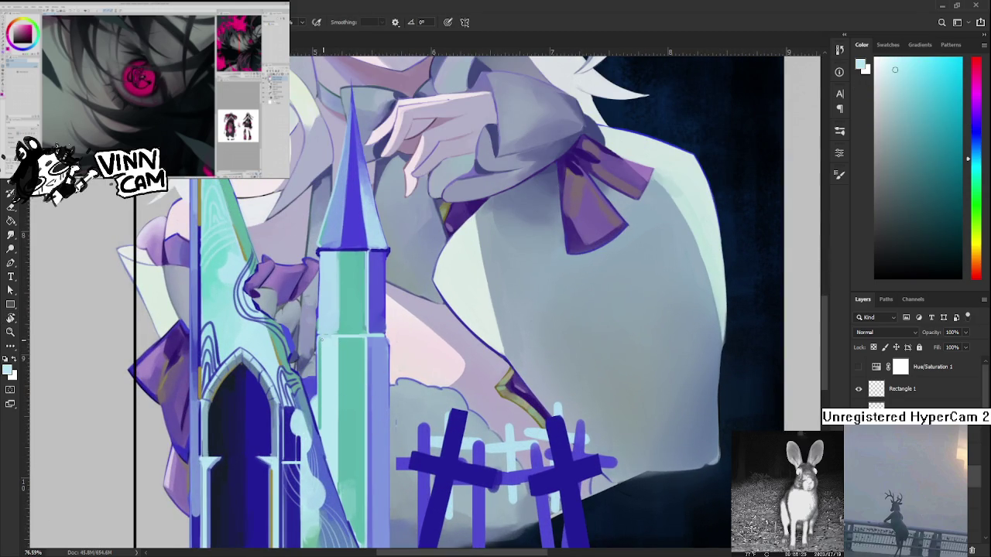
left_click_drag(322, 336, 321, 432)
key("ctrl+z")
mouse_move(320, 382)
left_mouse_down()
mouse_move(320, 429)
mouse_move(323, 342)
mouse_move(322, 431)
left_mouse_up()
key("ctrl+z")
key("ctrl+z")
key("ctrl+z")
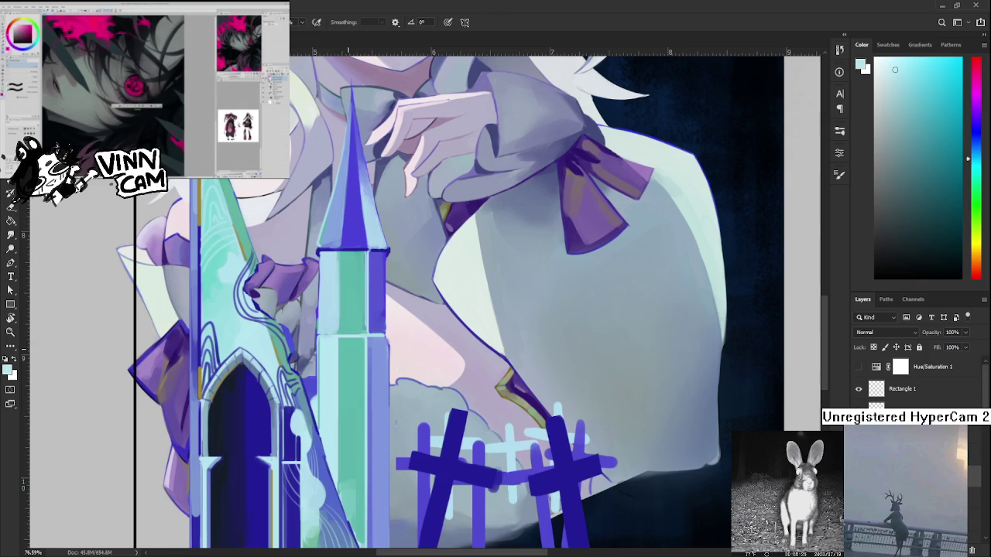
scroll(401, 376, "down", 3)
Sample a spire colour and paint a thin light highlight down the spire's right edge.
scroll(401, 376, "down", 1)
scroll(402, 376, "up", 1)
scroll(401, 375, "up", 2)
left_click(372, 376, "alt")
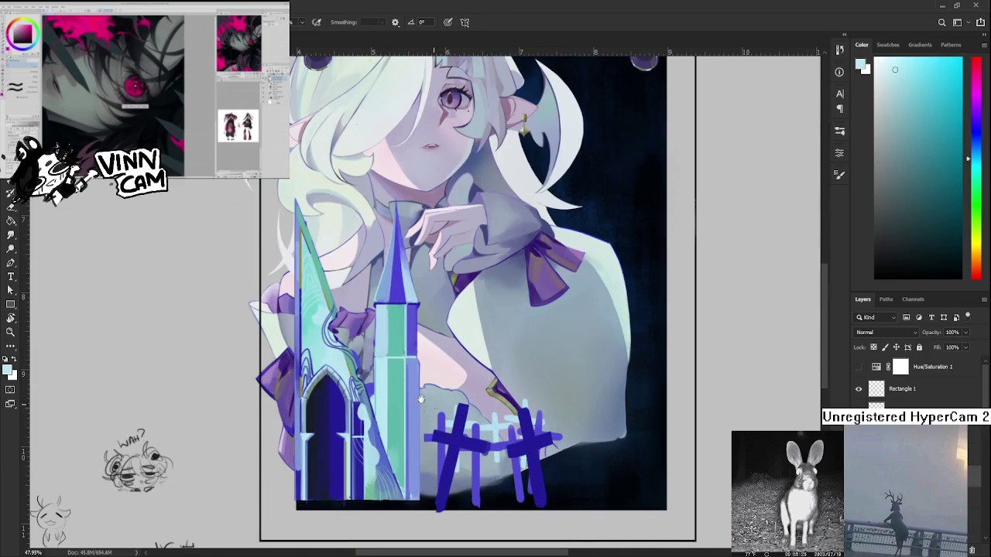
left_click_drag(371, 377, 350, 364)
left_click(364, 352, "alt")
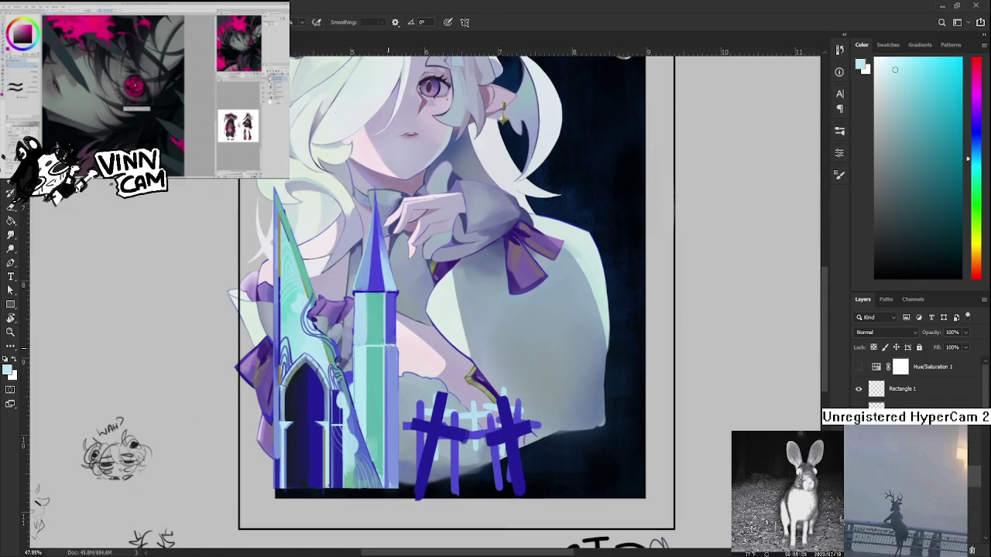
left_click_drag(389, 346, 388, 408)
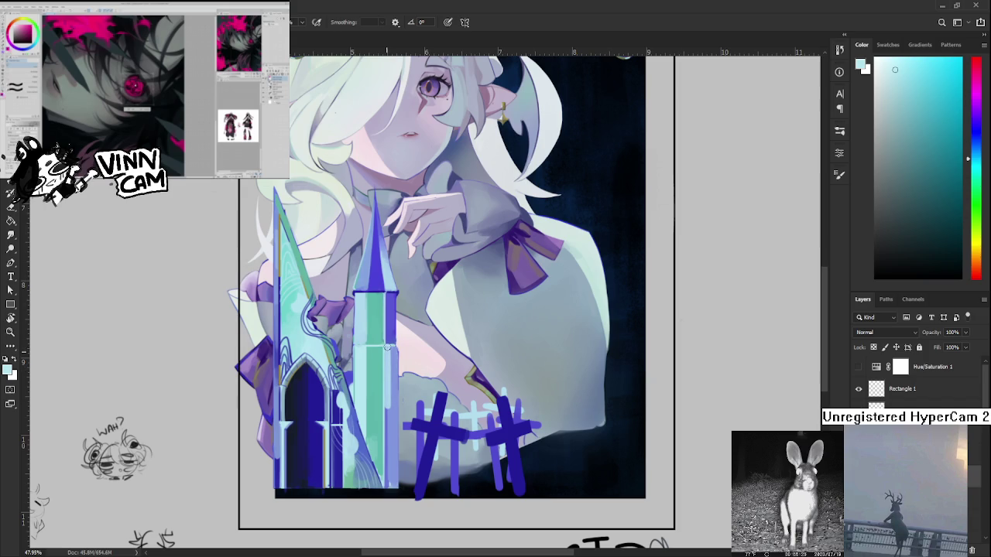
left_click_drag(391, 372, 400, 395)
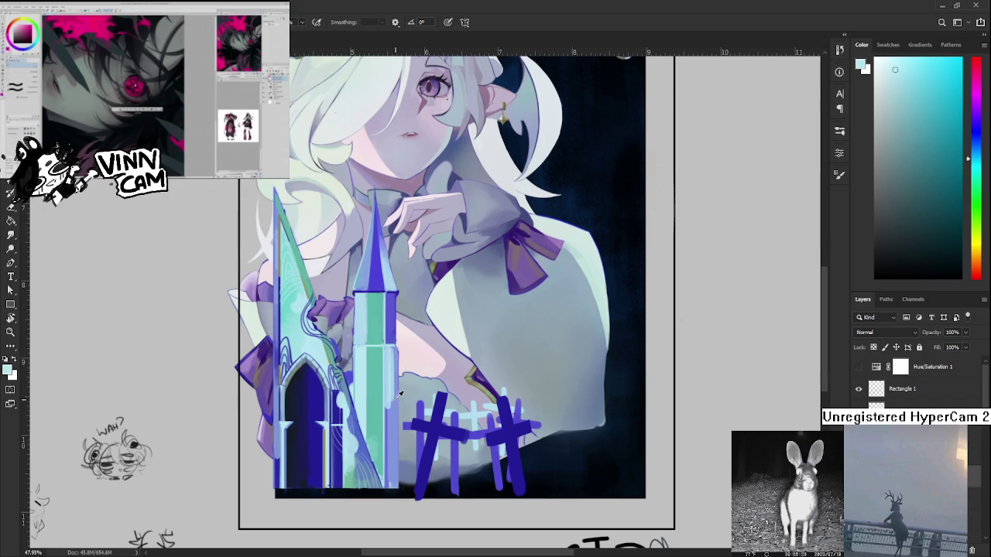
Resample periwinkle blue and light cyan shades from the spire's right side.
left_click(399, 397, "alt")
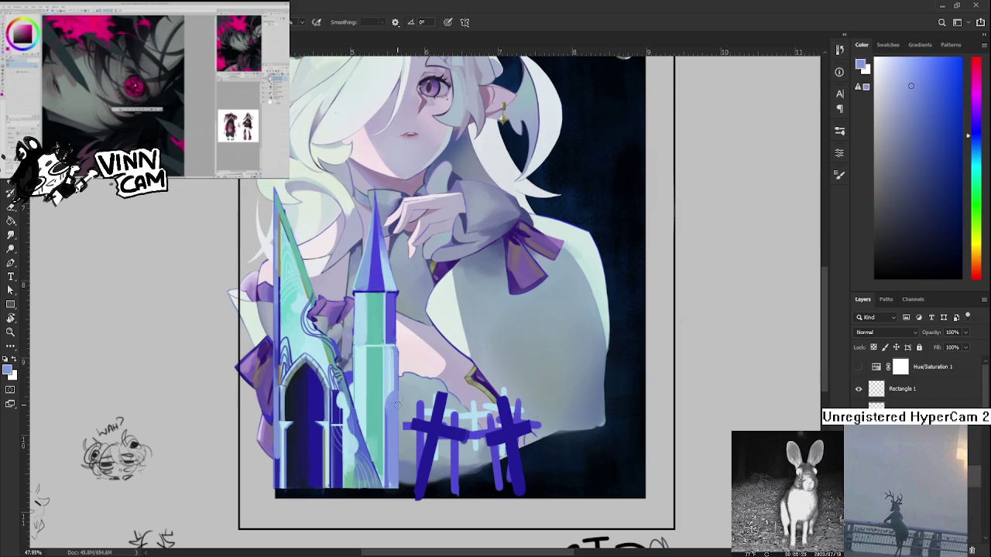
left_click(389, 385, "alt")
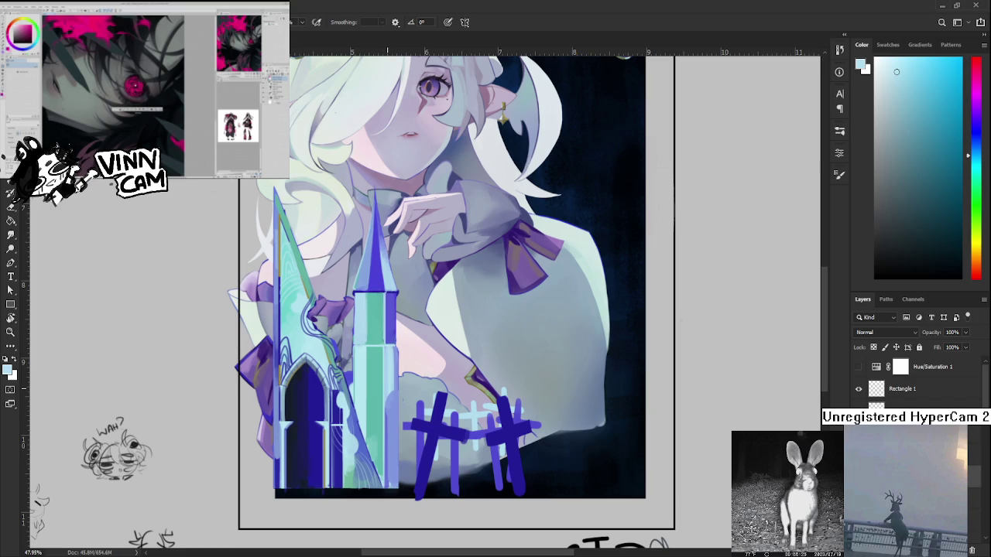
left_click(391, 350, "alt")
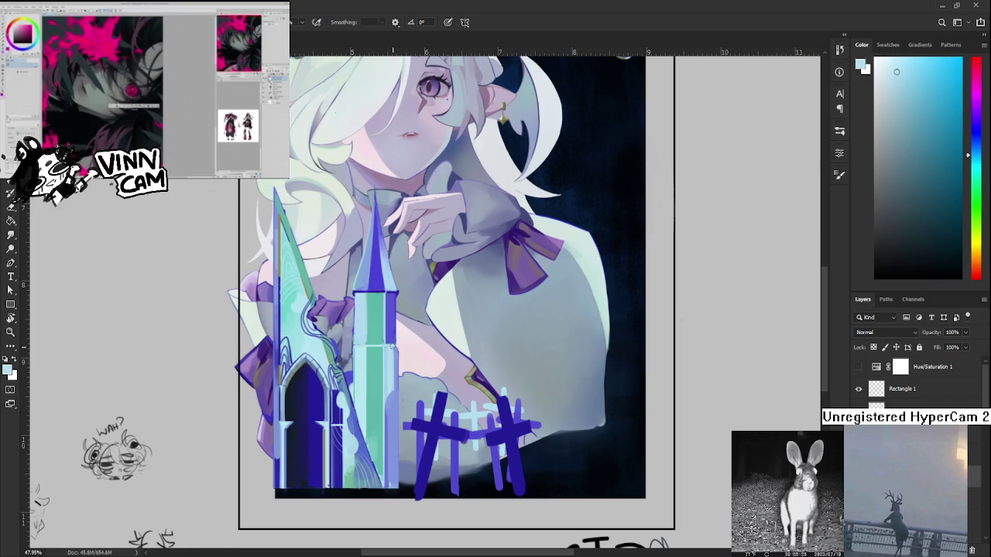
left_click(401, 351, "alt")
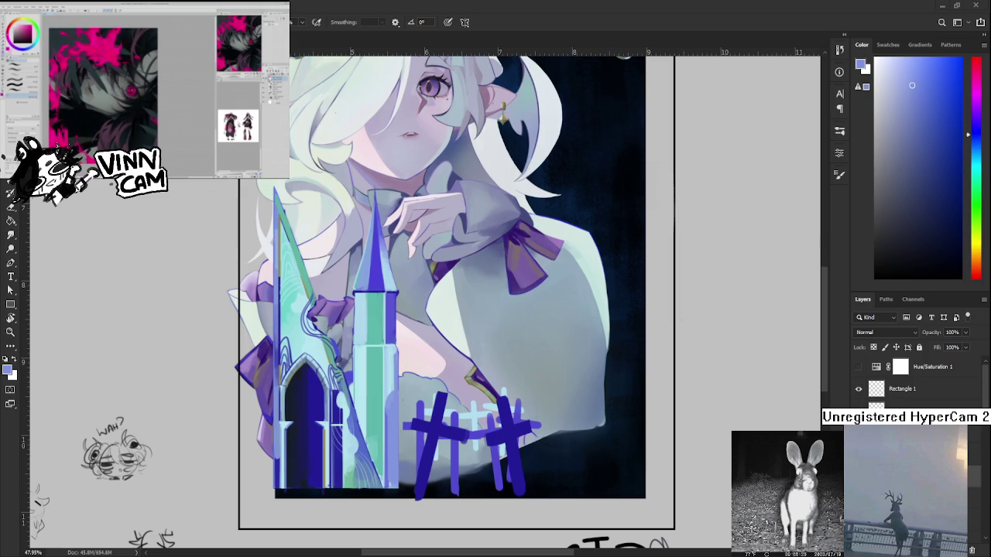
left_click(397, 397, "alt")
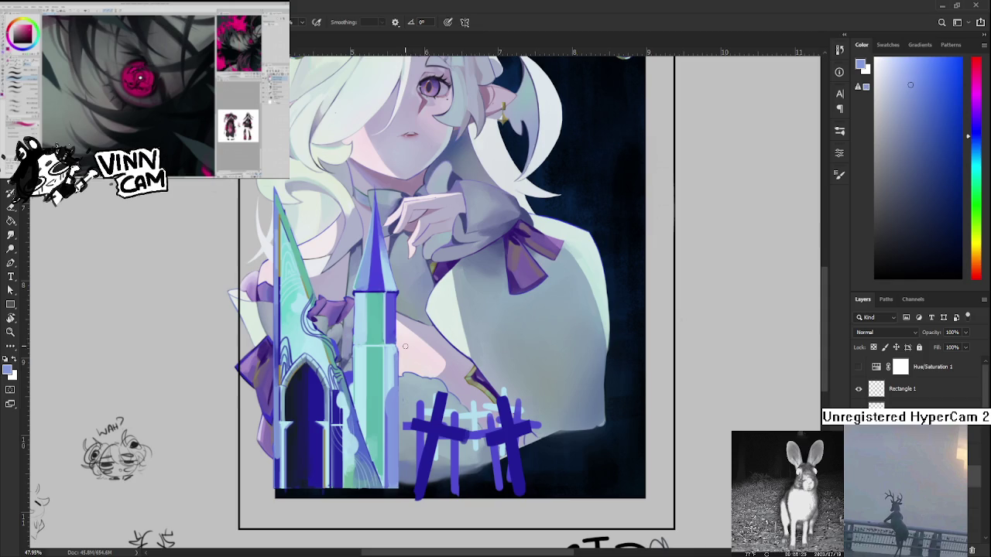
left_click_drag(398, 369, 403, 396)
left_click(397, 400, "alt")
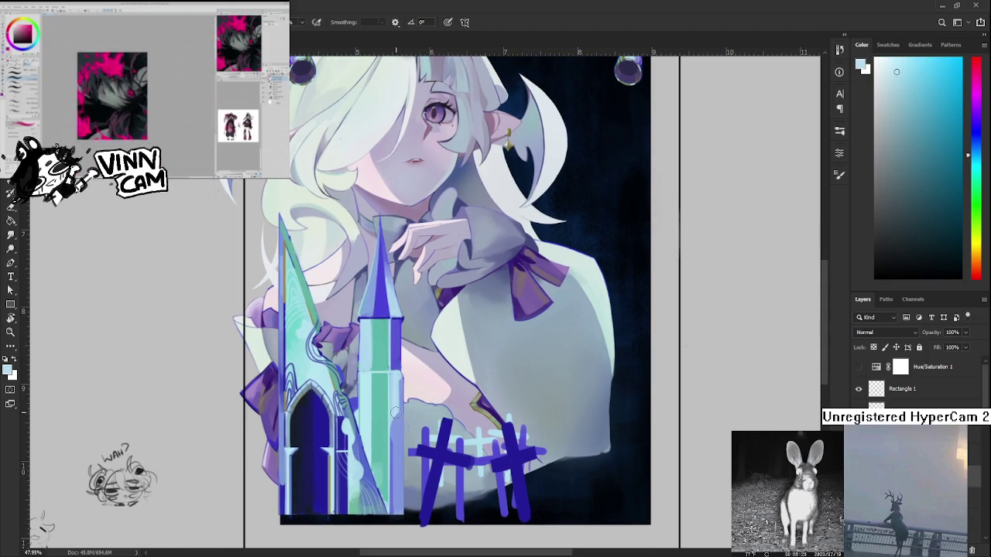
Paint light cyan and a thin darker line on the spire's right side, turning its top teal-green.
left_click_drag(396, 422, 398, 515)
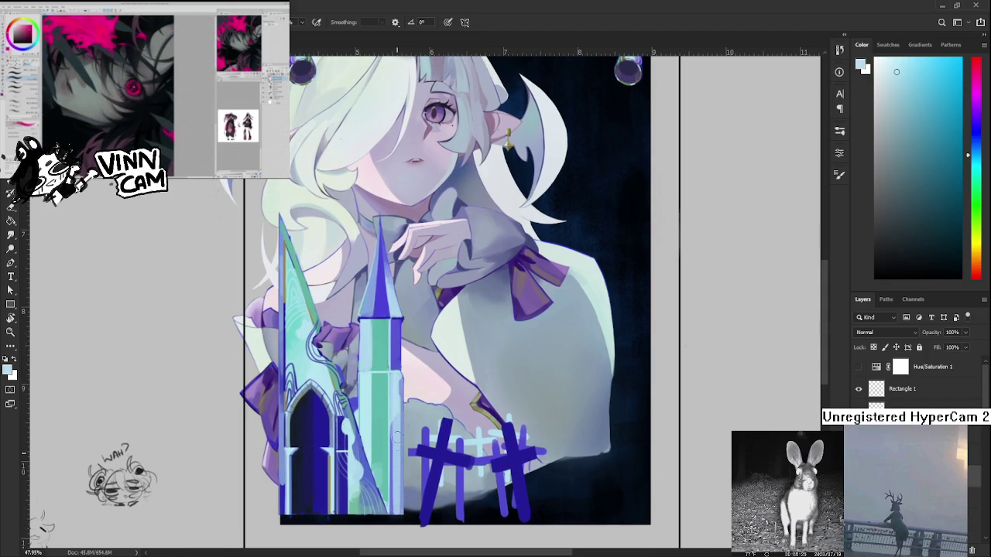
left_click(401, 418, "alt")
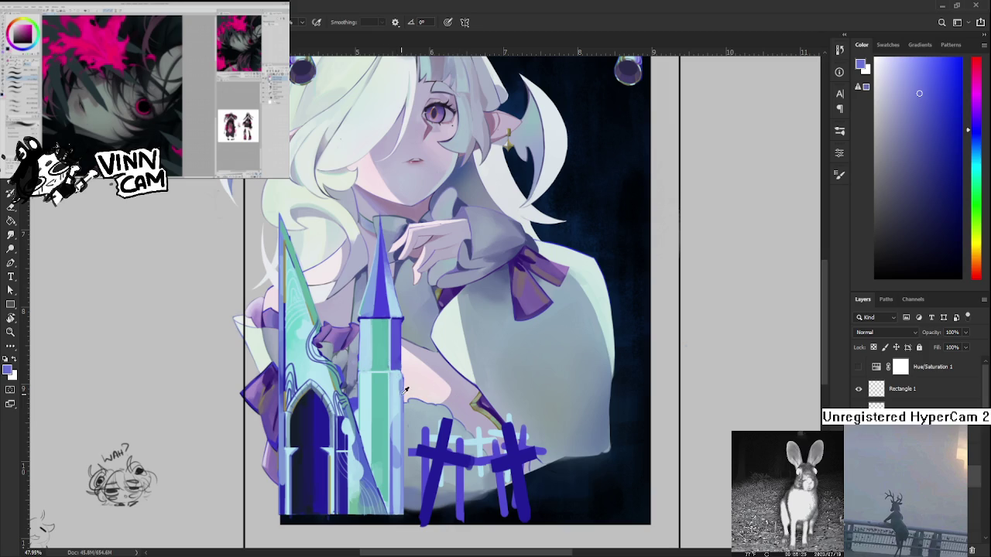
left_click(397, 420, "alt")
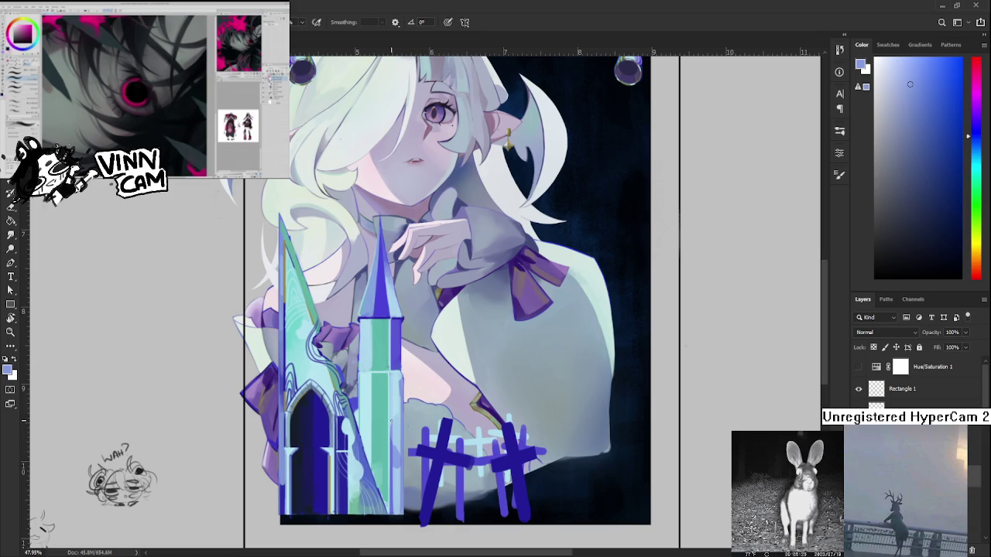
left_click_drag(392, 415, 391, 389)
left_click(400, 373, "alt")
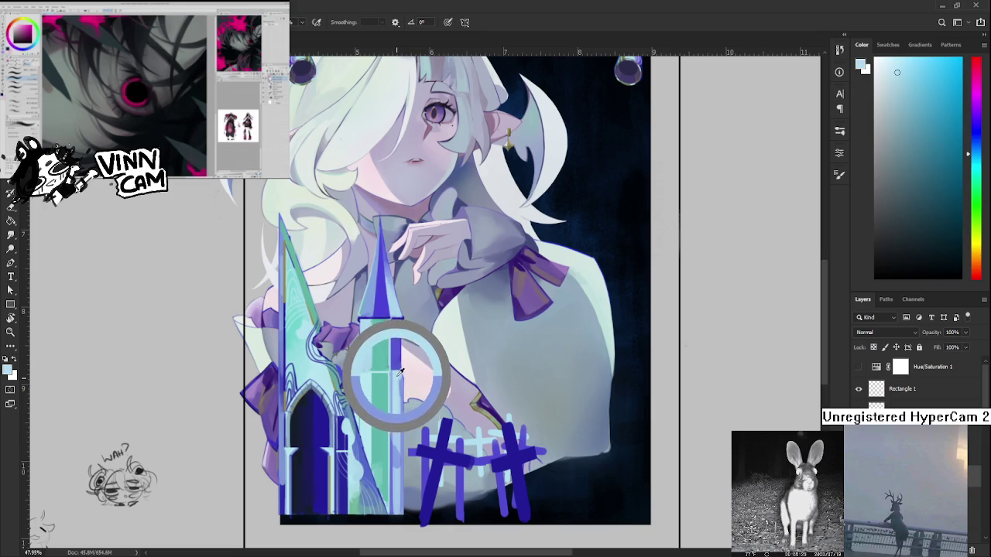
left_click_drag(400, 374, 392, 387)
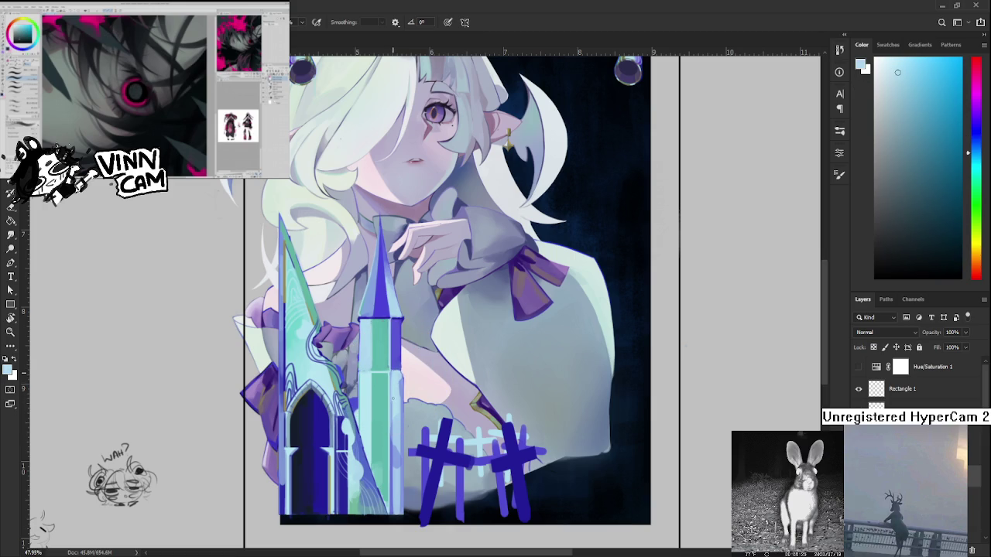
Resample several spire shades and paint another light stroke down the right edge, then pick lighter blues.
left_click(393, 398, "alt")
left_click(403, 390, "alt")
left_click(397, 383, "alt")
left_click(397, 378, "alt")
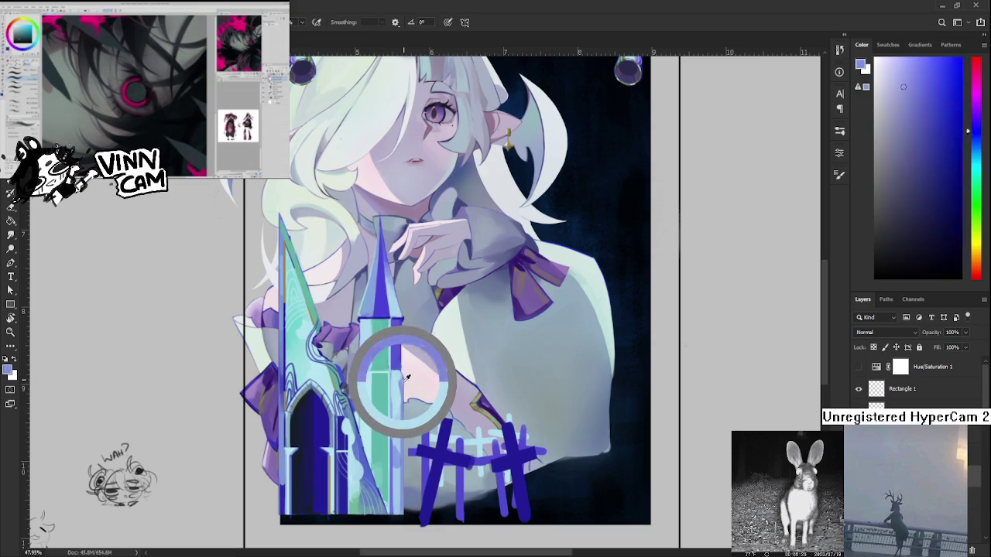
left_click(400, 370, "alt")
left_click(399, 382, "alt")
left_click(397, 408, "alt")
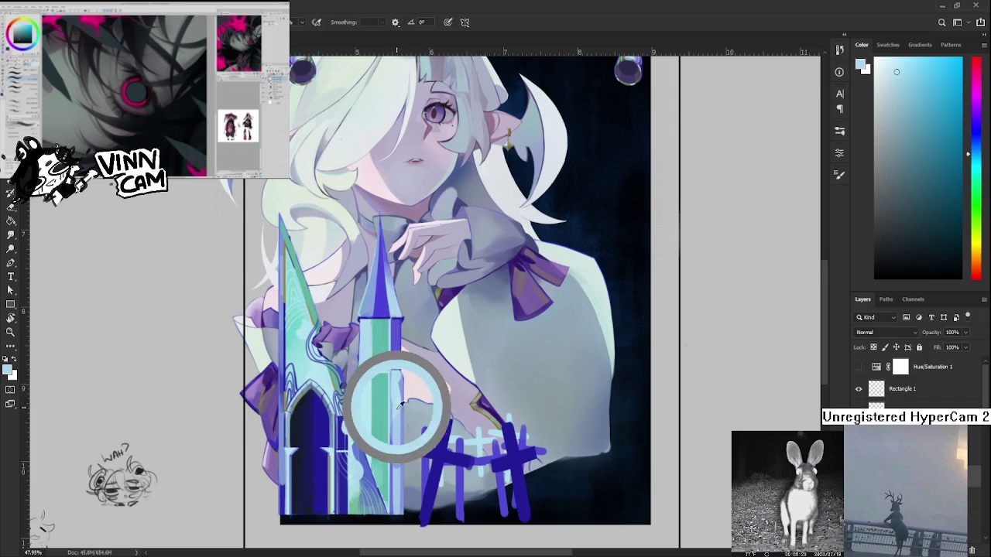
left_click_drag(394, 420, 392, 489)
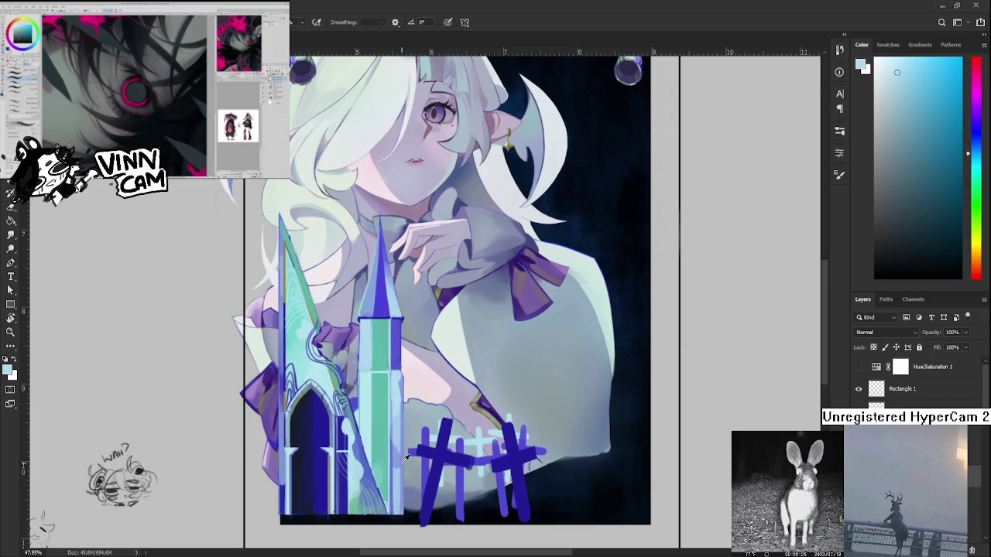
left_click(397, 461, "alt")
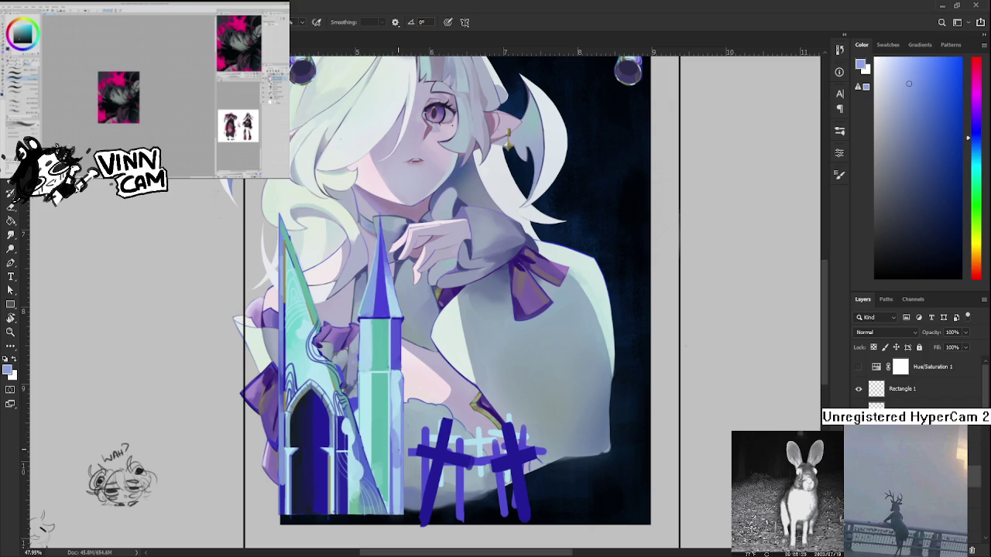
left_click(392, 453, "alt")
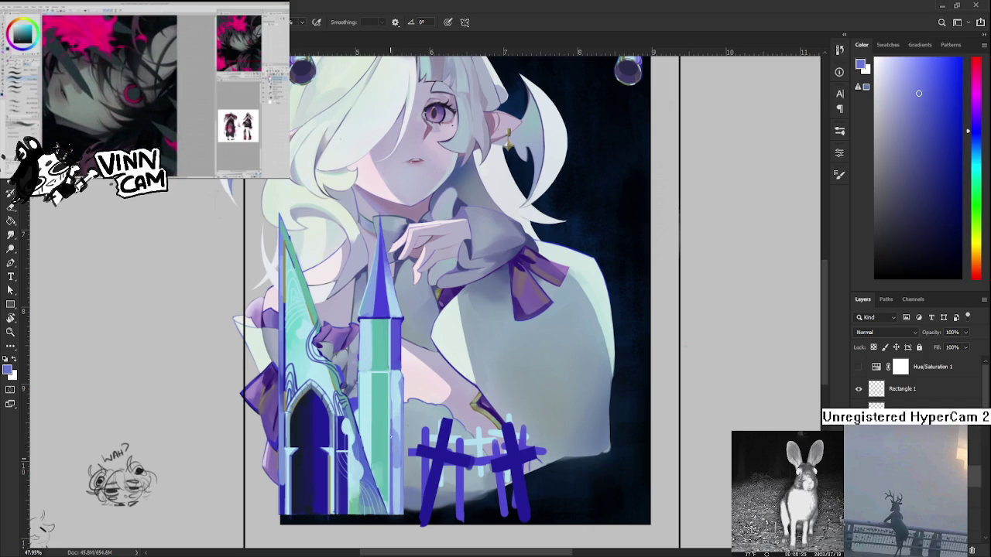
left_click(398, 449, "alt")
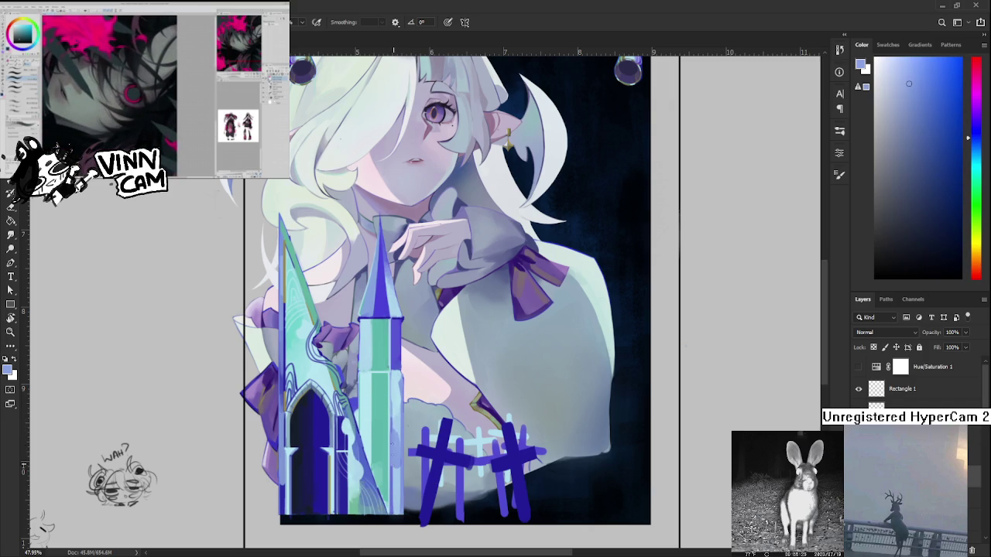
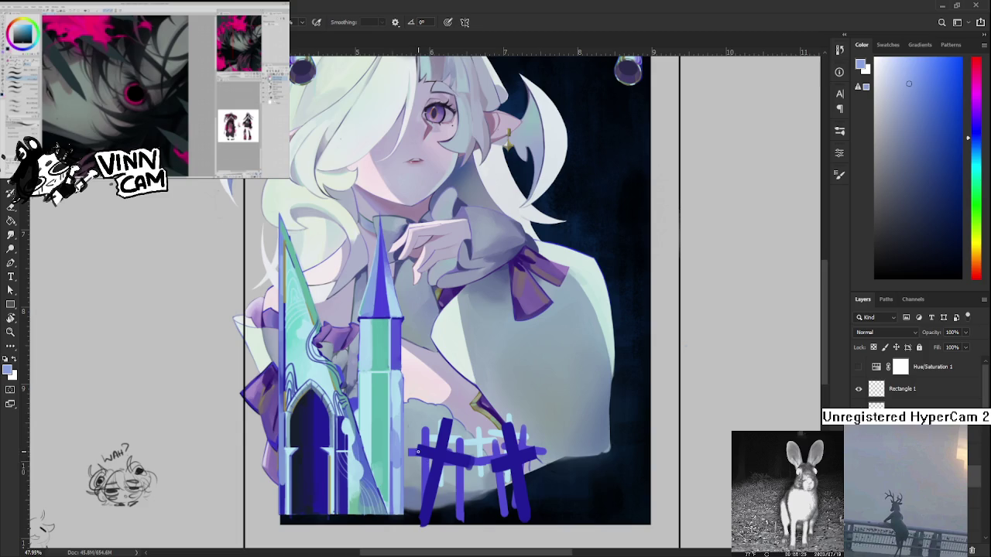
Sample the tower's light blue and paint a stroke down its right edge.
scroll(363, 433, "up", 3)
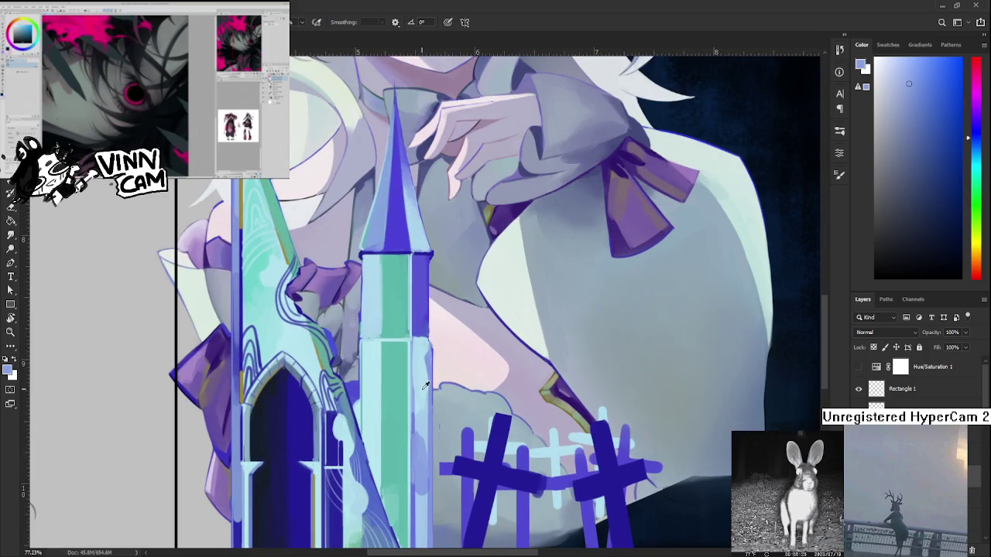
left_click(419, 410, "alt")
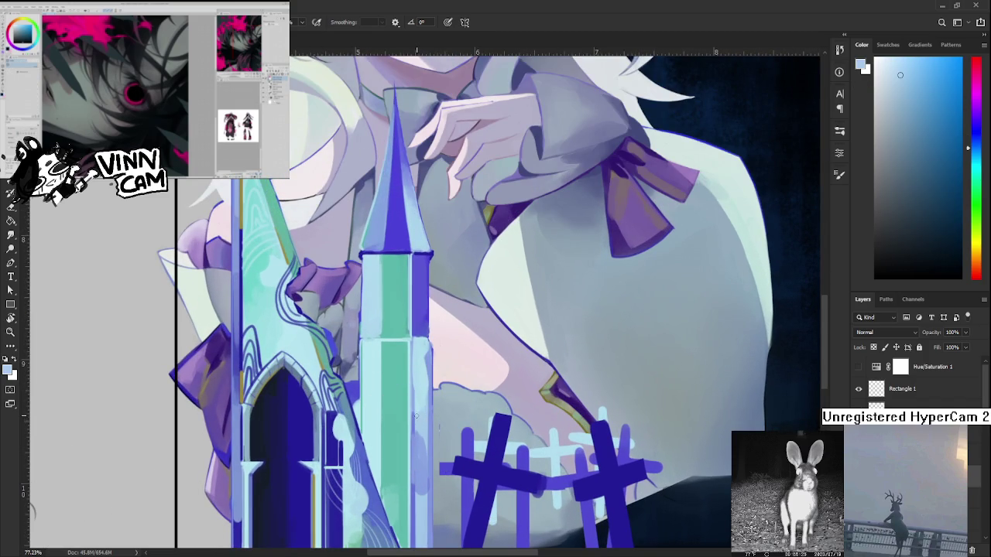
scroll(415, 418, "down", 3)
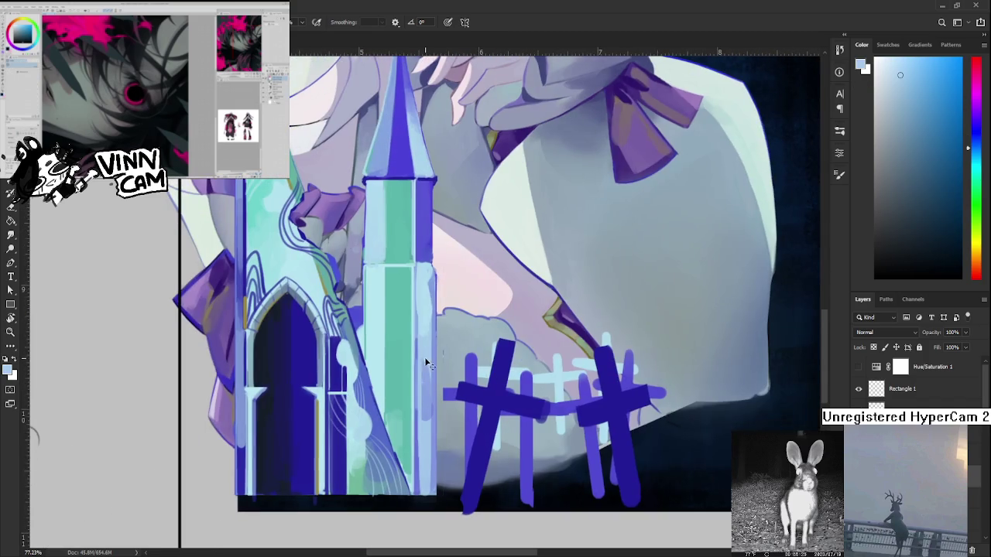
left_click(422, 343, "alt")
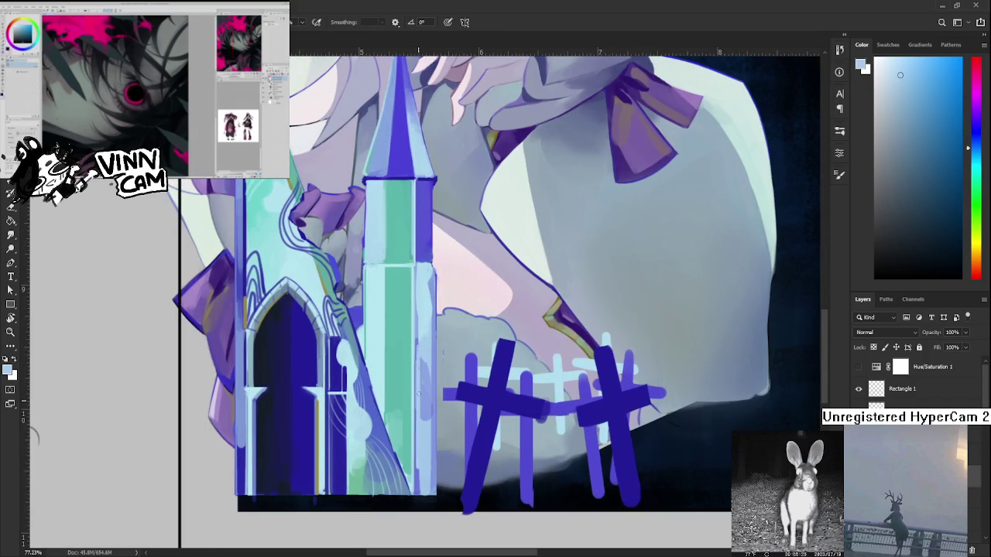
left_click_drag(420, 353, 418, 469)
Sample darker blues from the tower and lighter blues from its base.
left_click(422, 354, "alt")
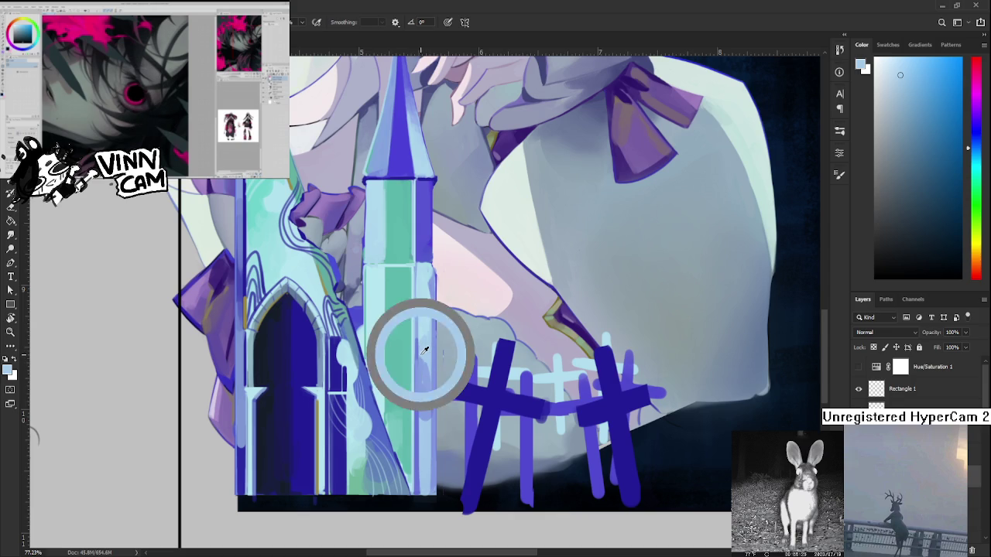
left_click(427, 366, "alt")
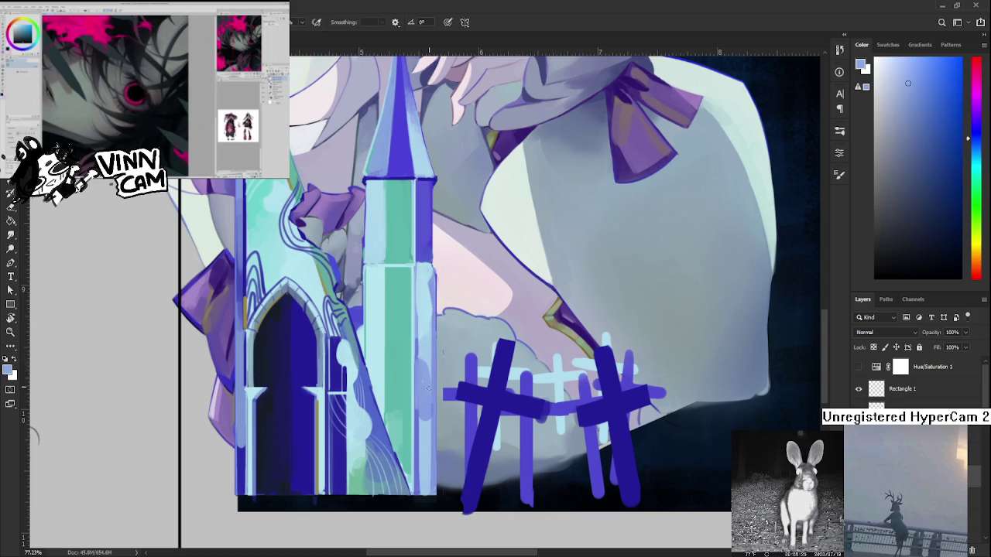
left_click(418, 364, "alt")
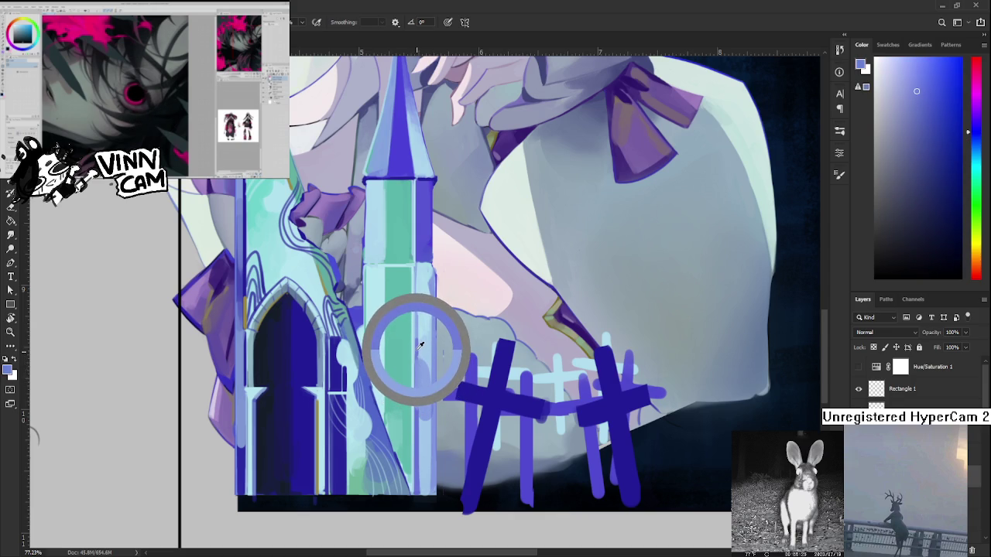
left_click(426, 432, "alt")
left_click(426, 429, "alt")
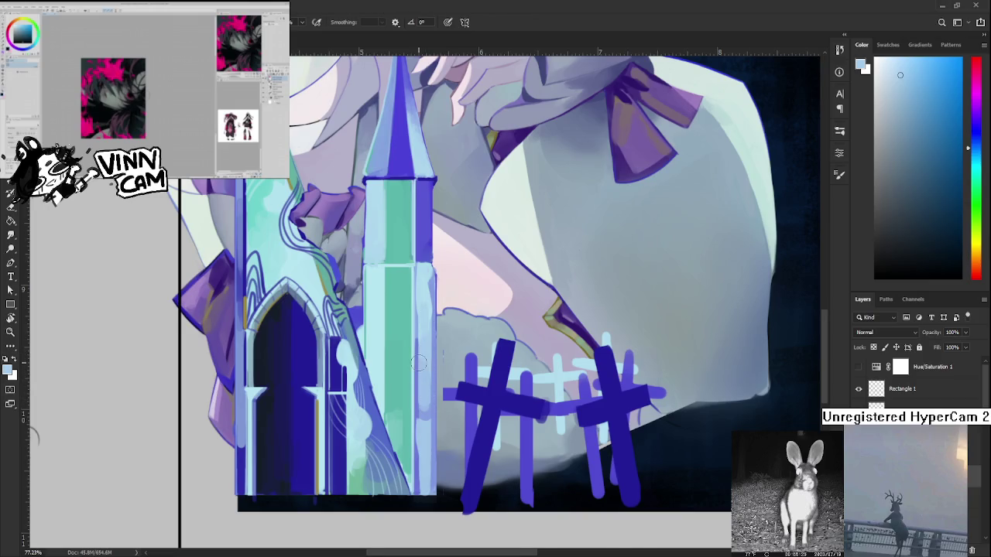
scroll(418, 364, "down", 5)
scroll(442, 395, "up", 3)
scroll(452, 407, "up", 2)
Sample purple-blue from the tower base and lighter tones from its right edge.
mouse_move(453, 407)
left_mouse_down()
mouse_move(403, 391)
mouse_move(411, 397)
left_mouse_up()
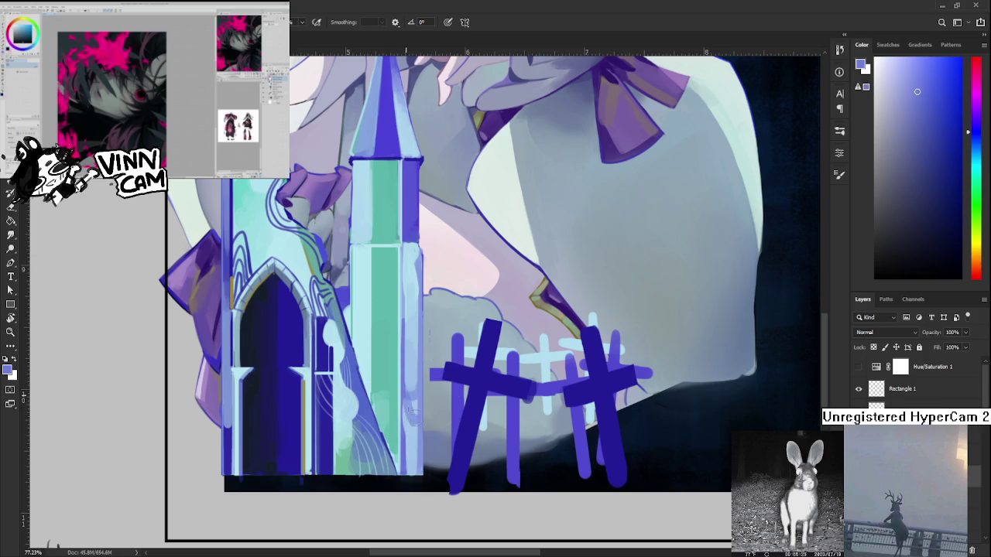
left_click(403, 412, "alt")
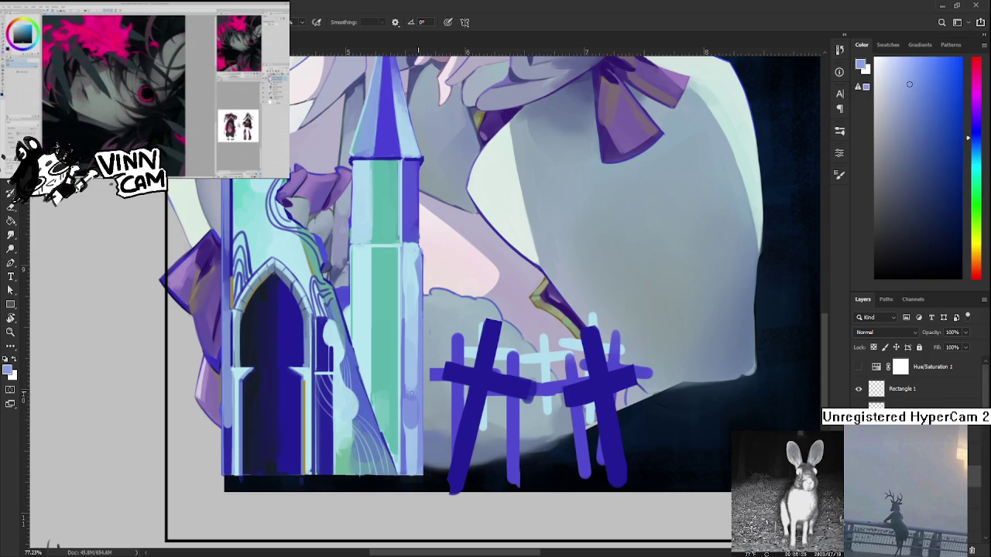
left_click(417, 395, "alt")
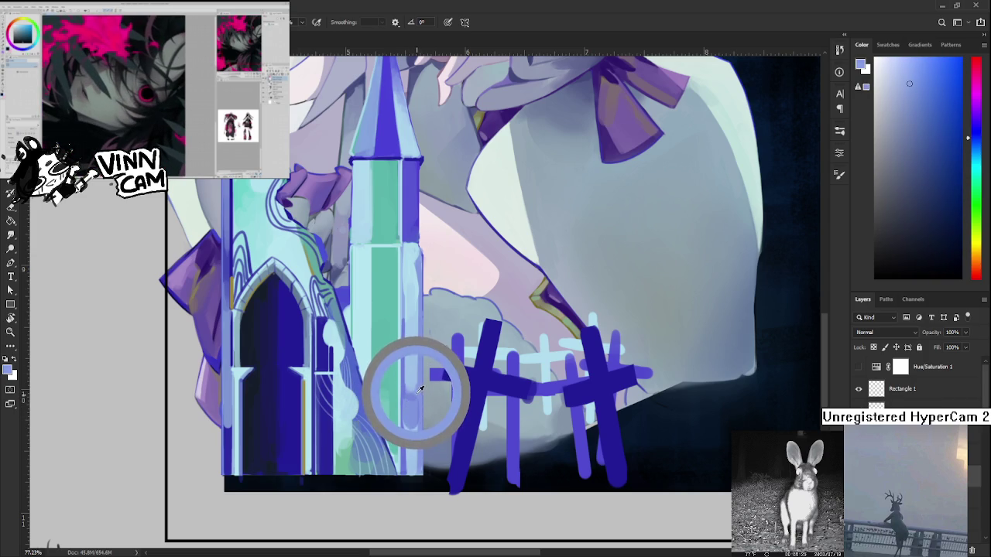
left_click(405, 398, "alt")
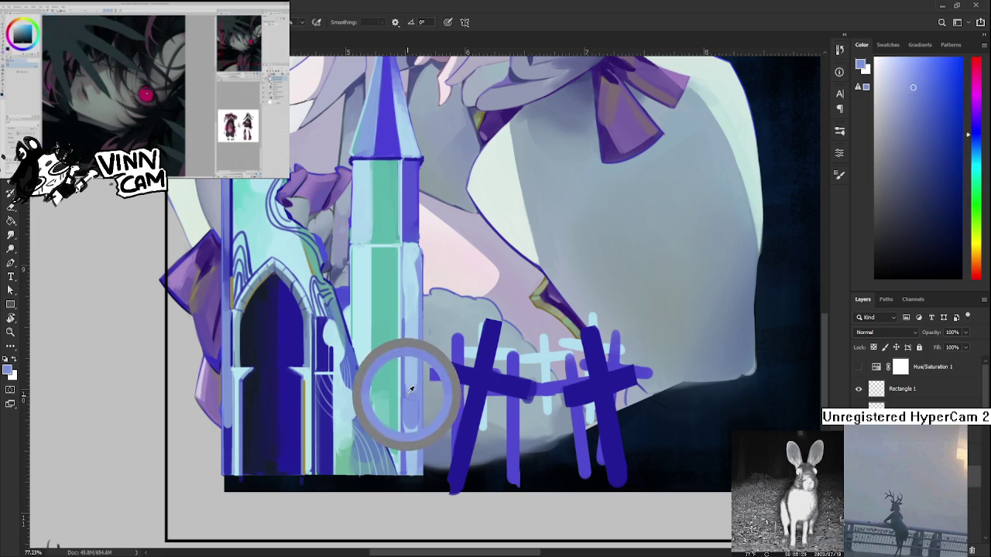
left_click(413, 403, "alt")
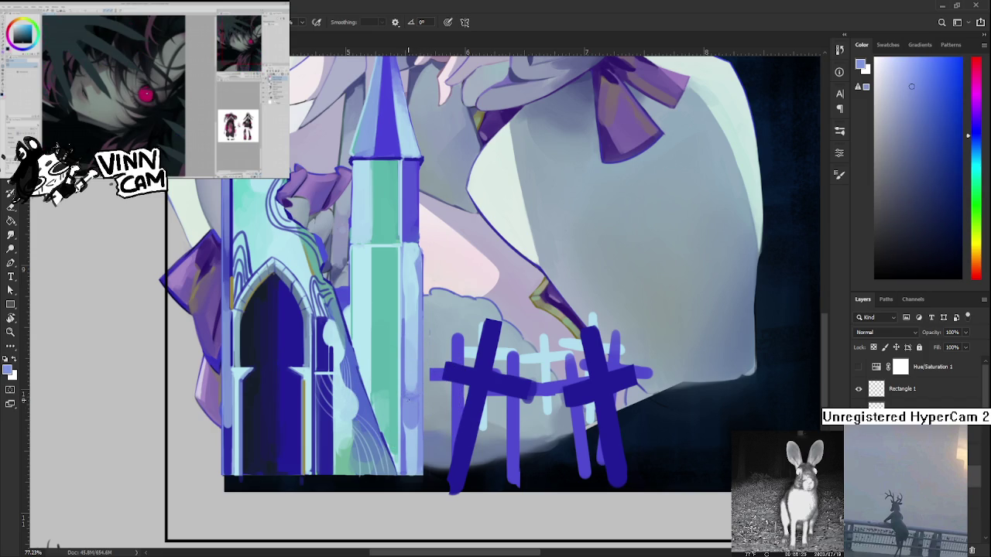
left_click(418, 391, "alt")
left_click(411, 385, "alt")
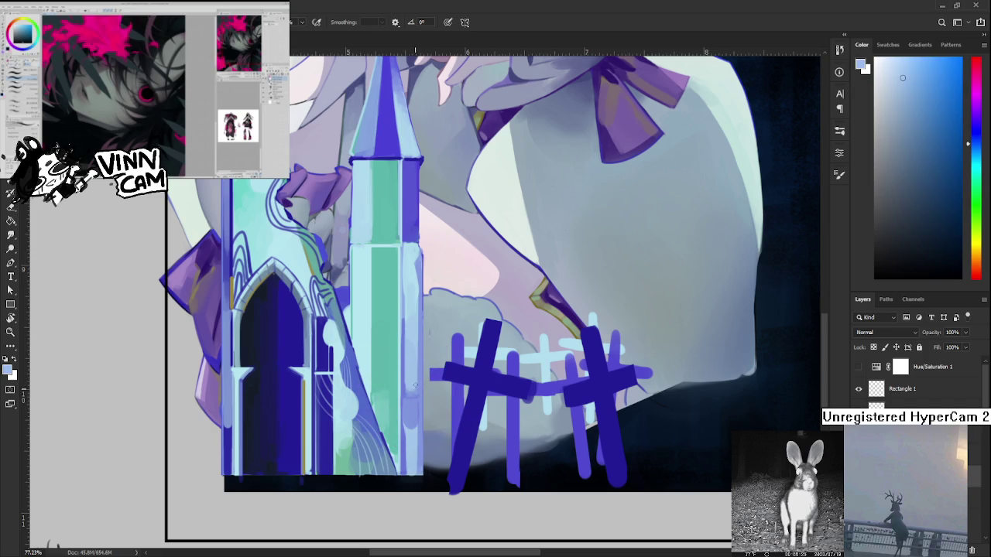
left_click(418, 374, "alt")
scroll(461, 287, "down", 2)
scroll(461, 286, "down", 4)
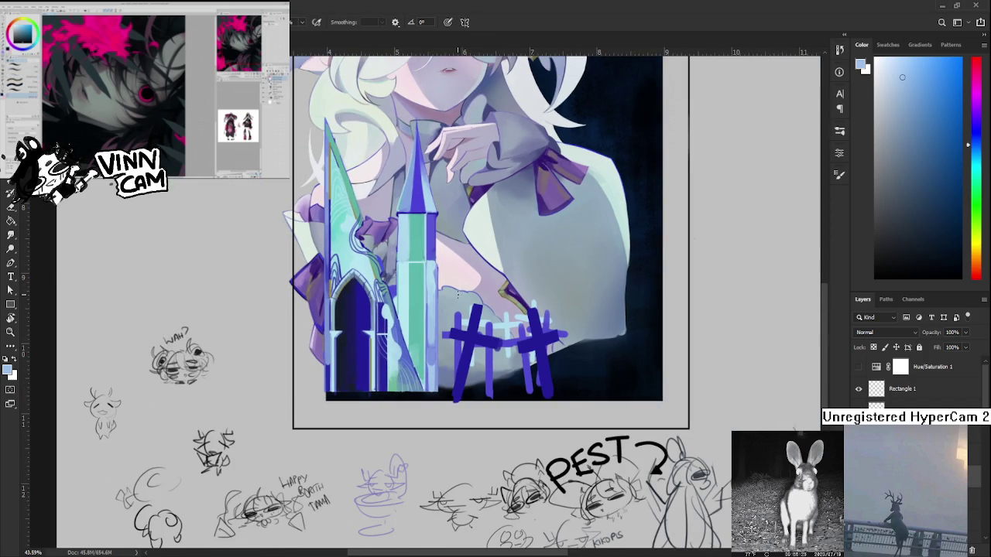
scroll(434, 415, "up", 3)
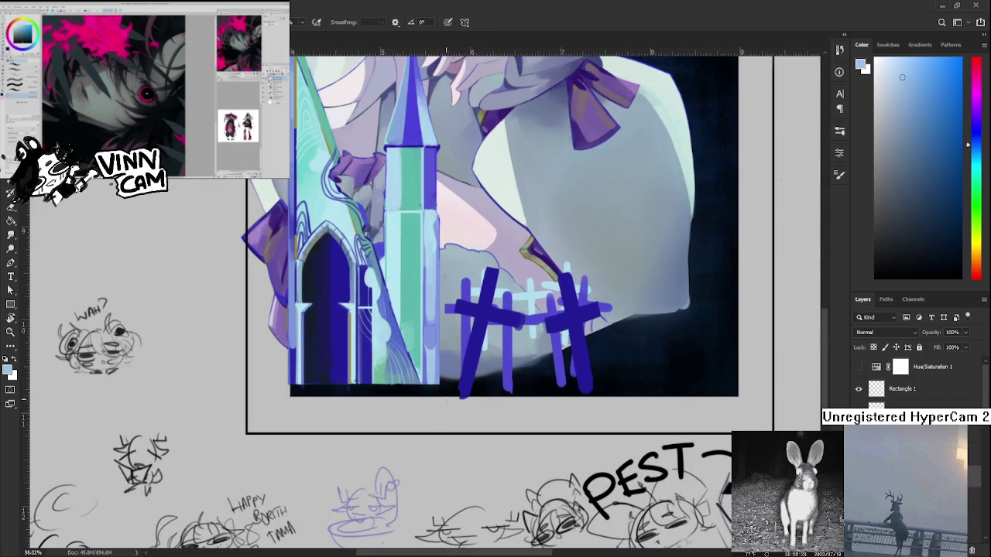
scroll(414, 455, "up", 1)
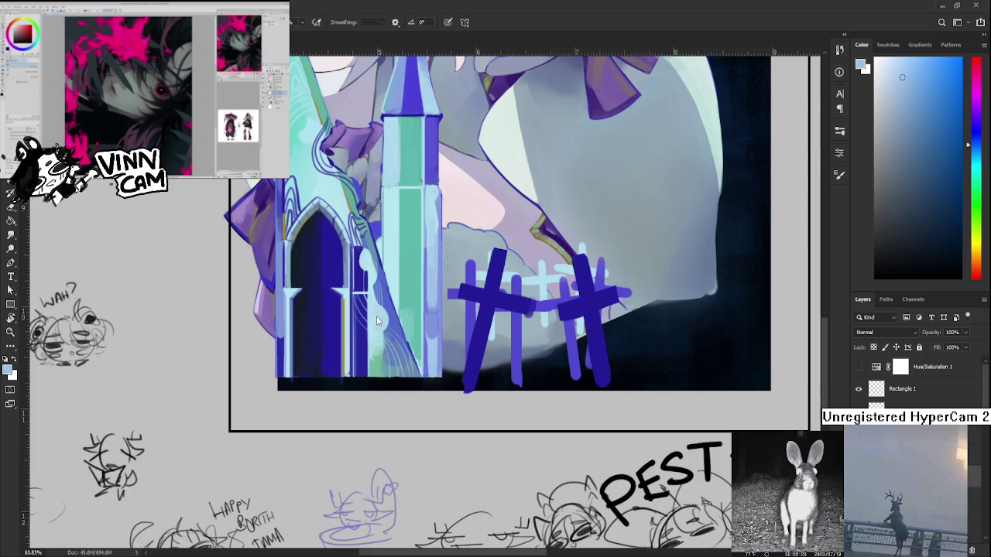
scroll(417, 435, "up", 1)
Sample light blues and a purple-blue from the teal pillar.
scroll(417, 436, "up", 1)
scroll(417, 436, "up", 1)
scroll(417, 436, "up", 1)
left_click(441, 418, "alt")
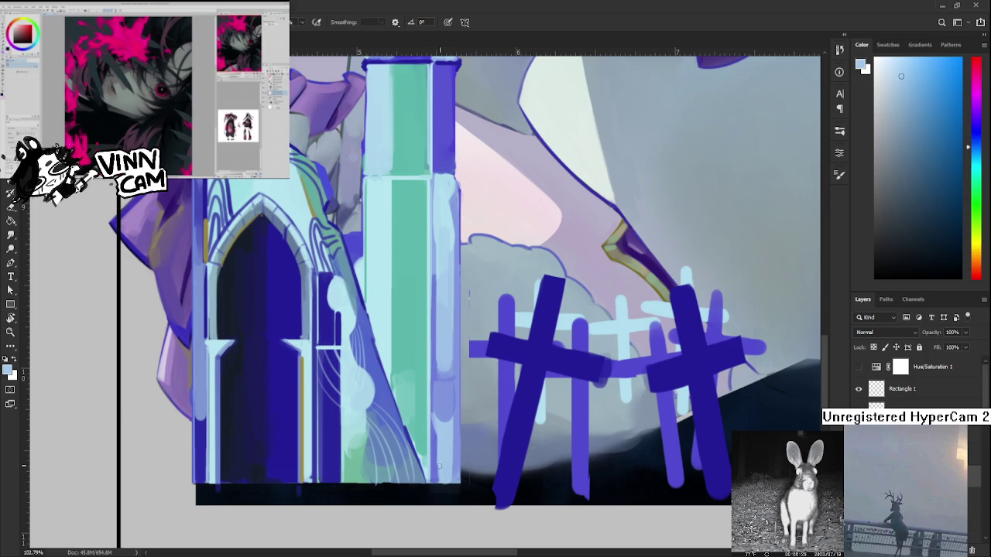
scroll(436, 412, "up", 1)
left_click(437, 418, "alt")
left_click(433, 380, "alt")
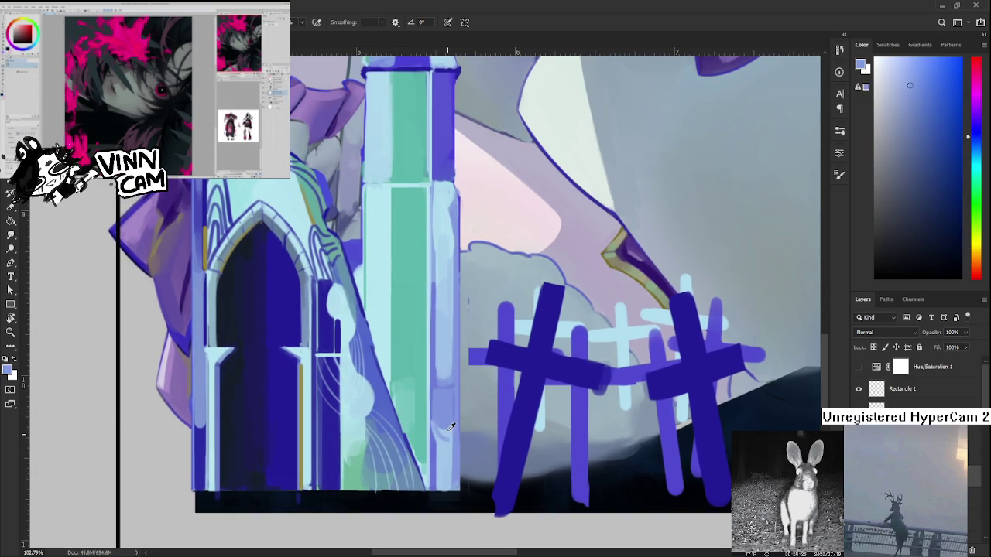
left_click(448, 432, "alt")
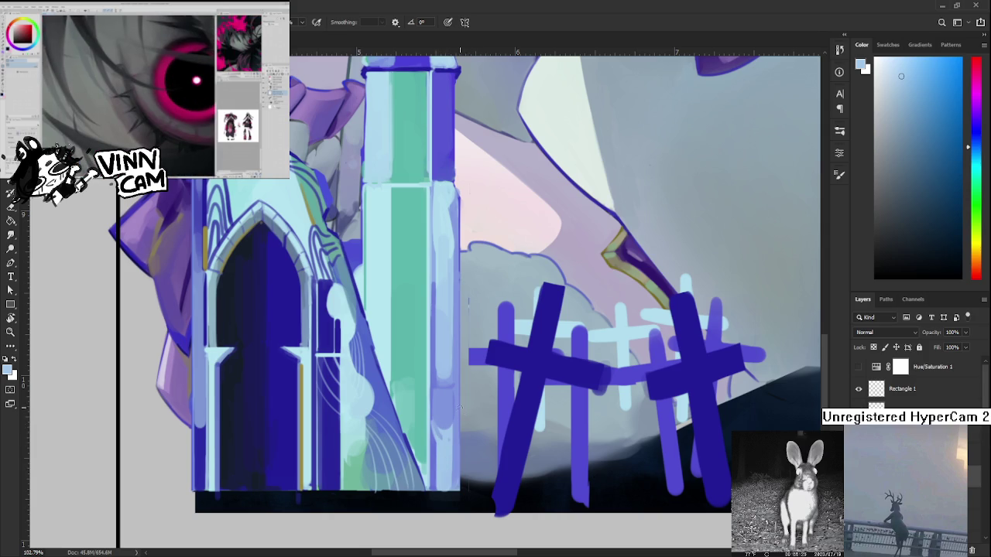
left_click_drag(451, 432, 436, 422)
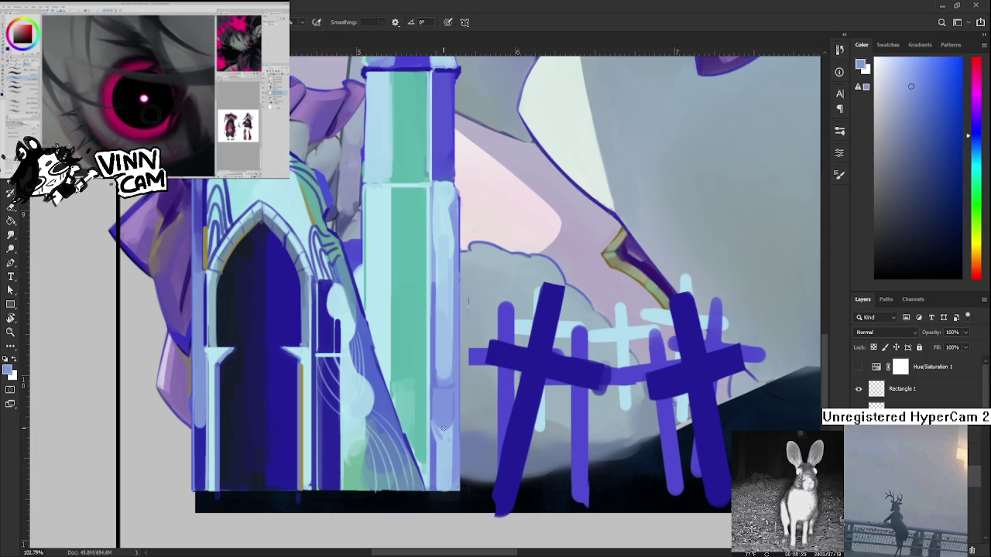
Paint pale blue strokes down the pillar's right edge, resampling lighter and darker blues.
mouse_move(453, 485)
left_mouse_down()
mouse_move(447, 431)
mouse_move(453, 488)
left_mouse_up()
left_click(446, 462, "alt")
left_click_drag(454, 488, 453, 449)
left_click(457, 424, "alt")
left_click(442, 455, "alt")
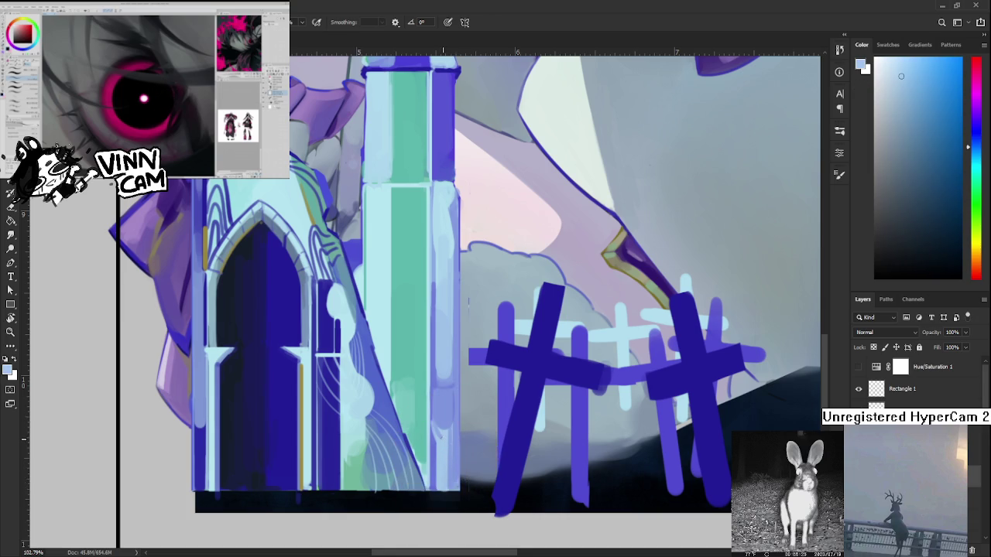
left_click(445, 434, "alt")
left_click_drag(450, 428, 455, 488)
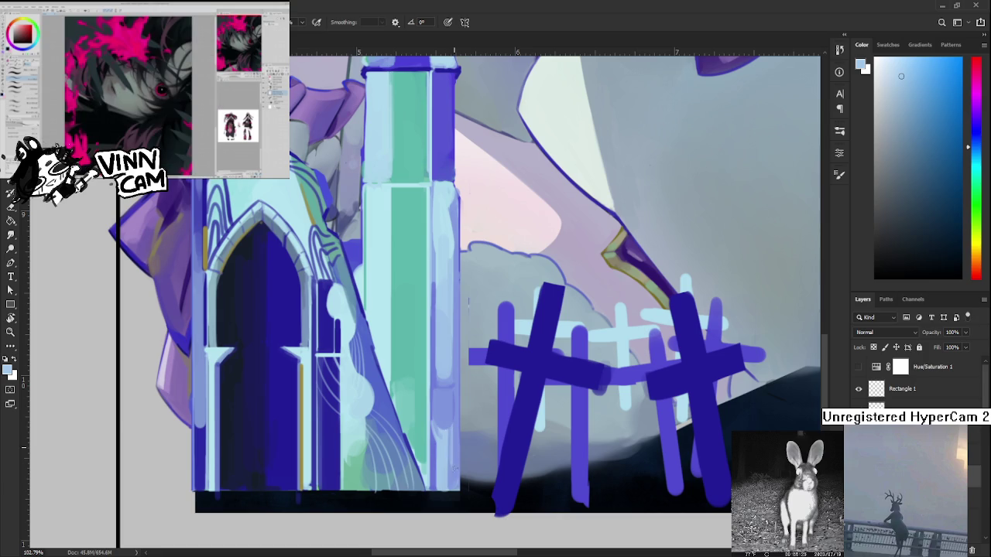
left_click(457, 418, "alt")
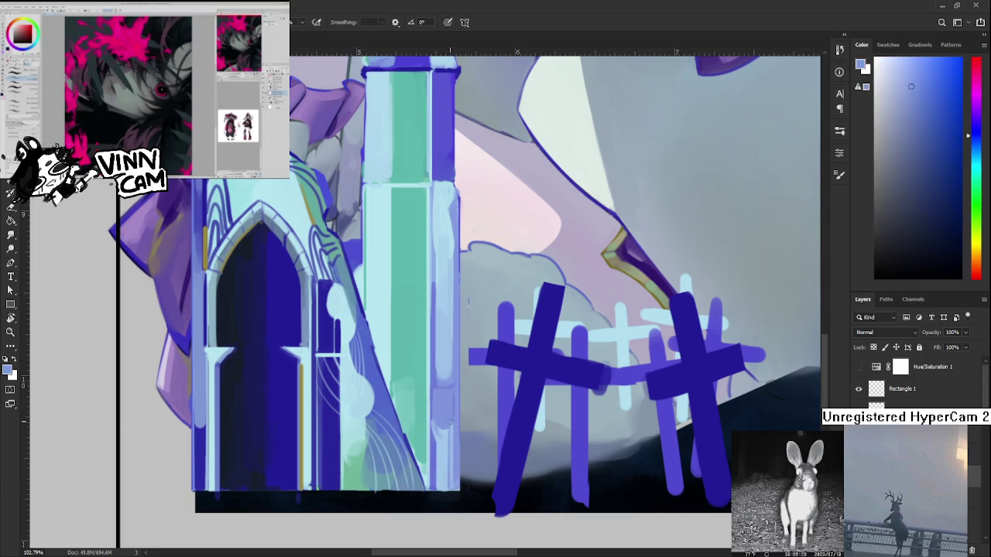
left_click(458, 418, "alt")
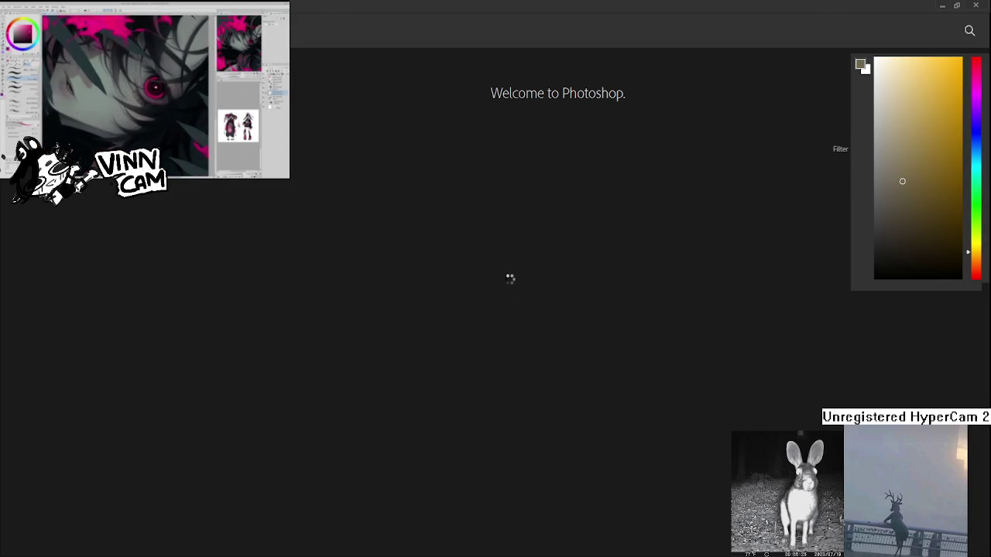
Zoom the reopened painting in to 57.54% on the lower artwork.
scroll(382, 418, "up", 3)
scroll(382, 418, "up", 3)
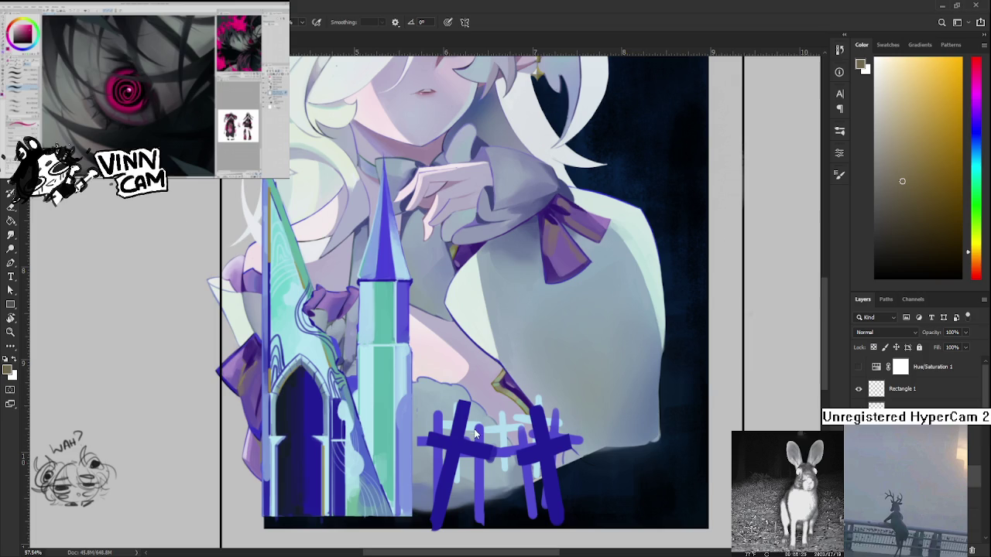
Save the painting, zoom out slightly, and sample light cyan from the tower.
key("ctrl+s")
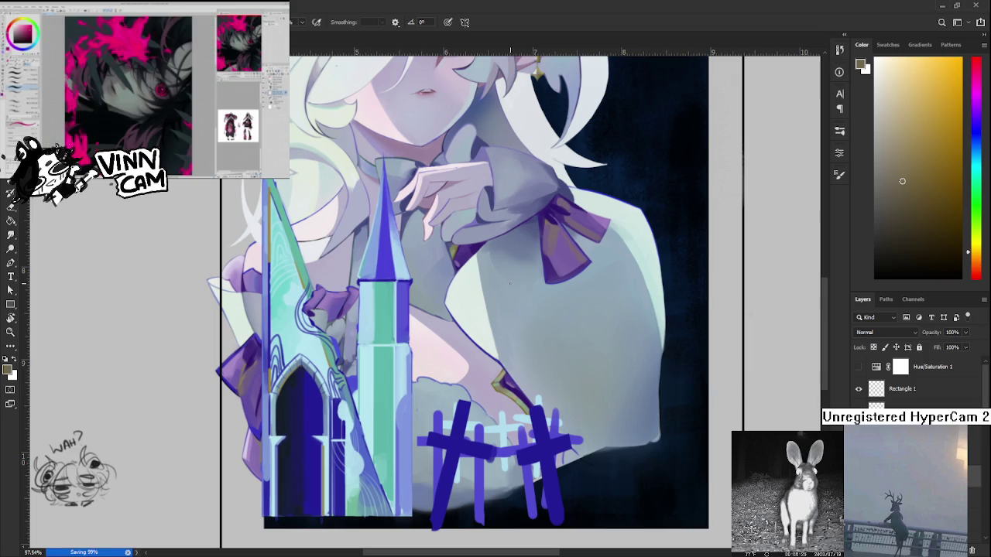
mouse_move(510, 281)
left_mouse_down()
mouse_move(402, 426)
mouse_move(418, 427)
left_mouse_up()
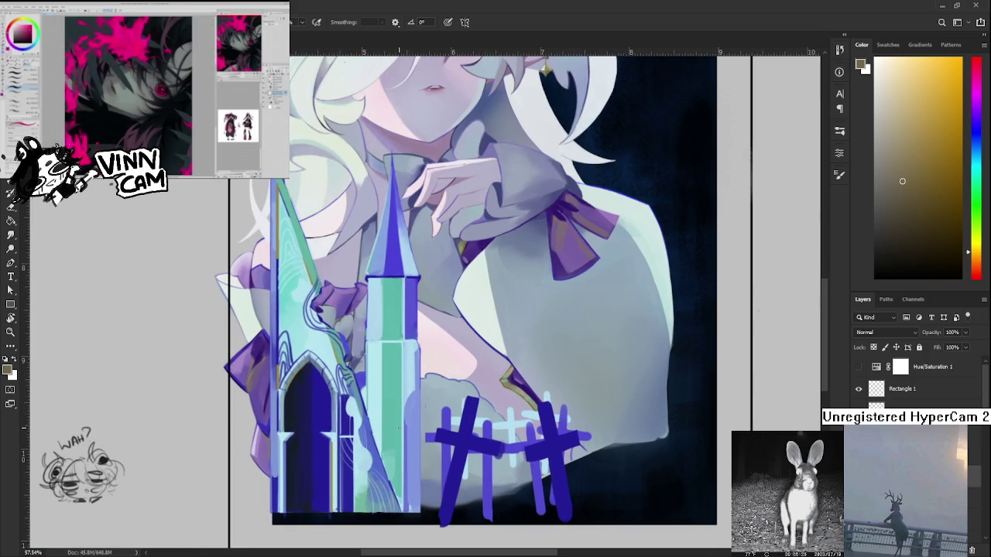
left_click(410, 380, "alt")
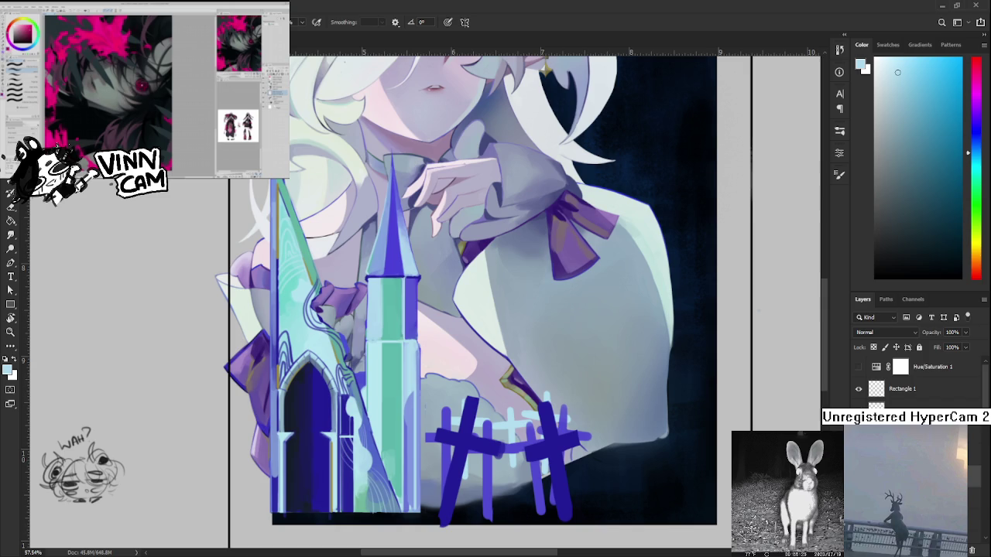
scroll(419, 343, "up", 2)
scroll(419, 344, "up", 2)
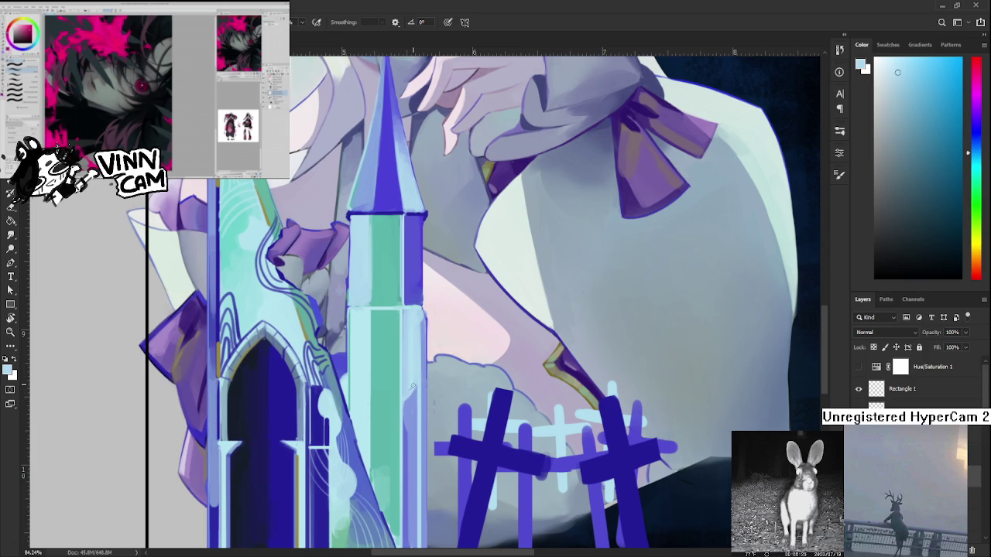
left_click(410, 350, "alt")
left_click(419, 354, "alt")
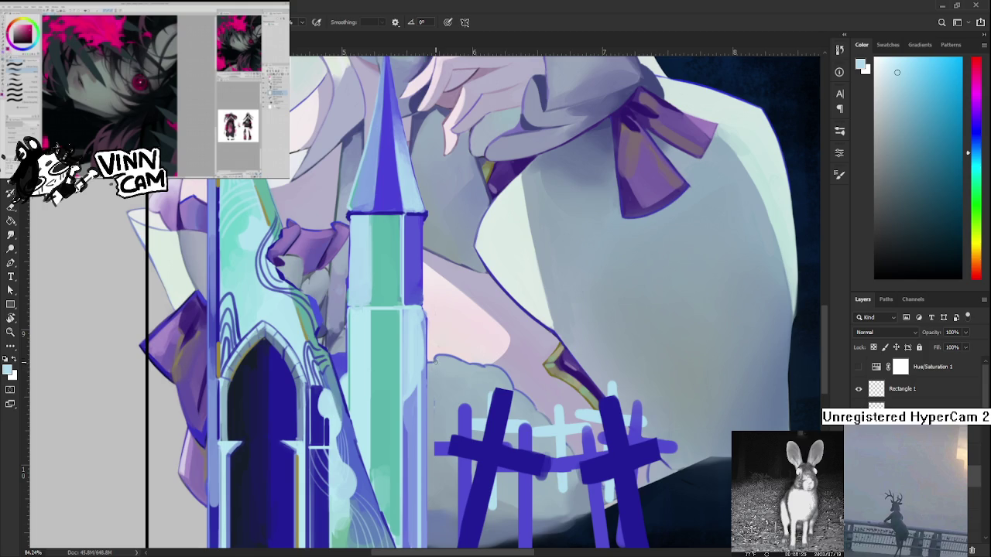
left_click(424, 323, "alt")
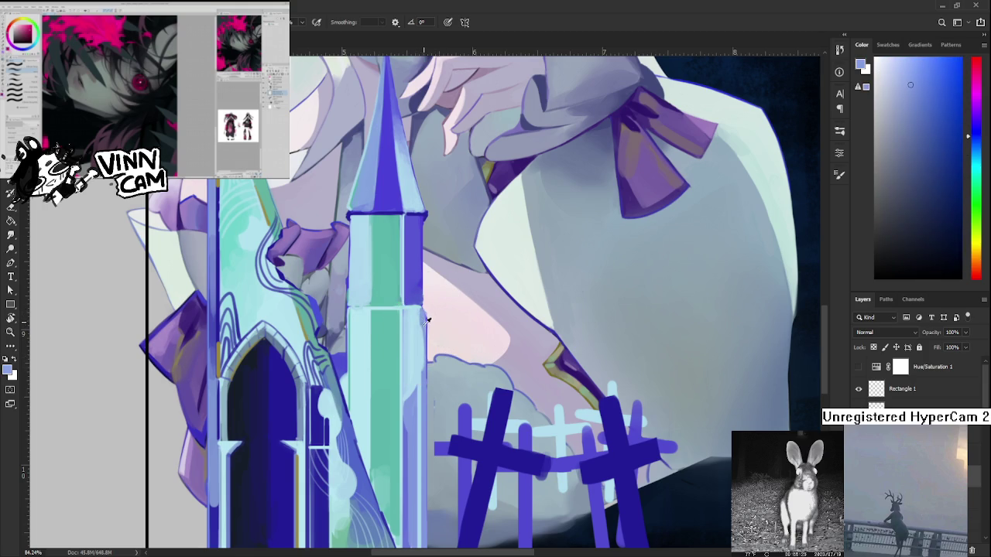
left_click(415, 324, "alt")
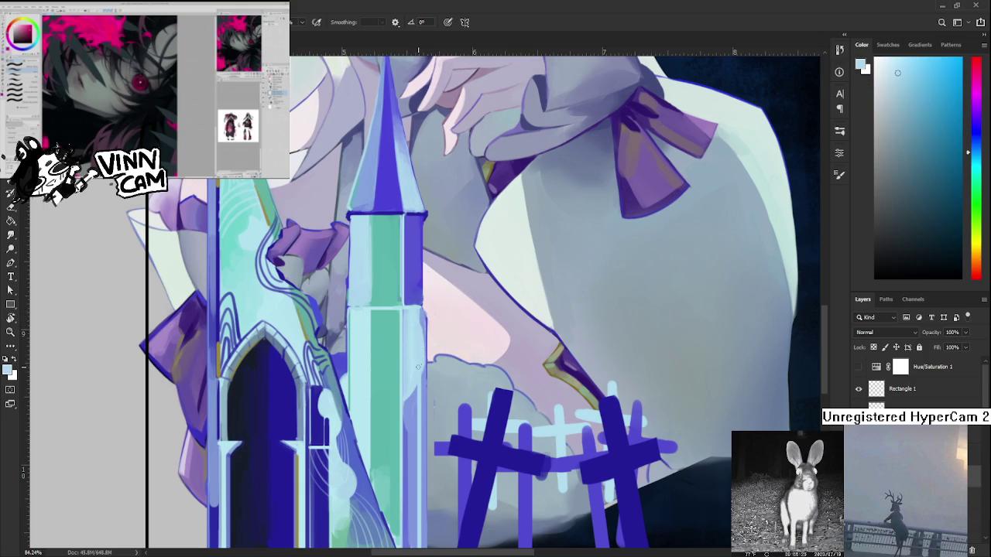
left_click(411, 381, "alt")
left_click_drag(436, 352, 443, 329)
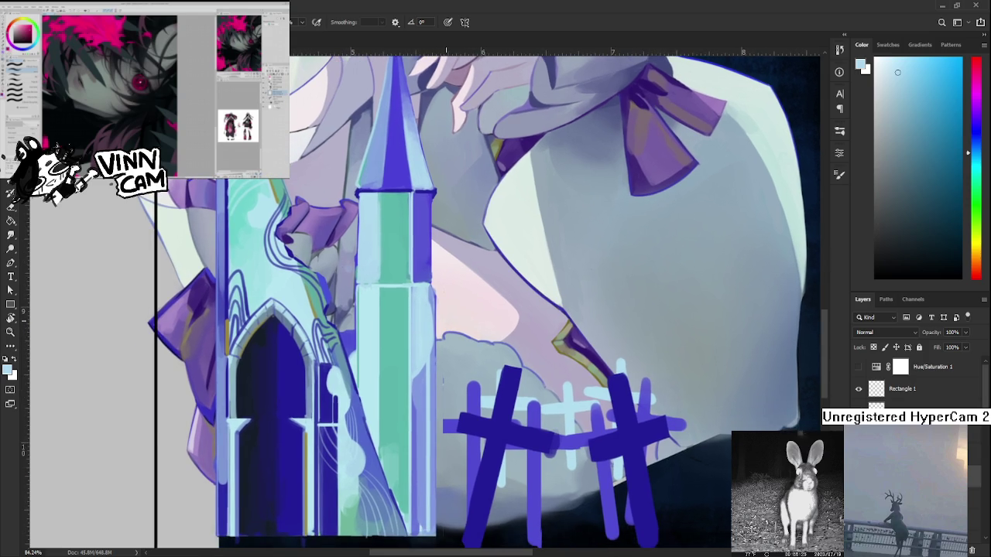
Sample teal and light blue, then paint light blue along the tower's middle section.
scroll(493, 336, "down", 5)
scroll(464, 364, "down", 2)
scroll(433, 387, "up", 2)
scroll(428, 401, "up", 4)
scroll(442, 426, "down", 2)
scroll(453, 452, "up", 2)
scroll(418, 410, "down", 2)
scroll(373, 364, "up", 3)
scroll(374, 364, "up", 2)
scroll(374, 364, "down", 1)
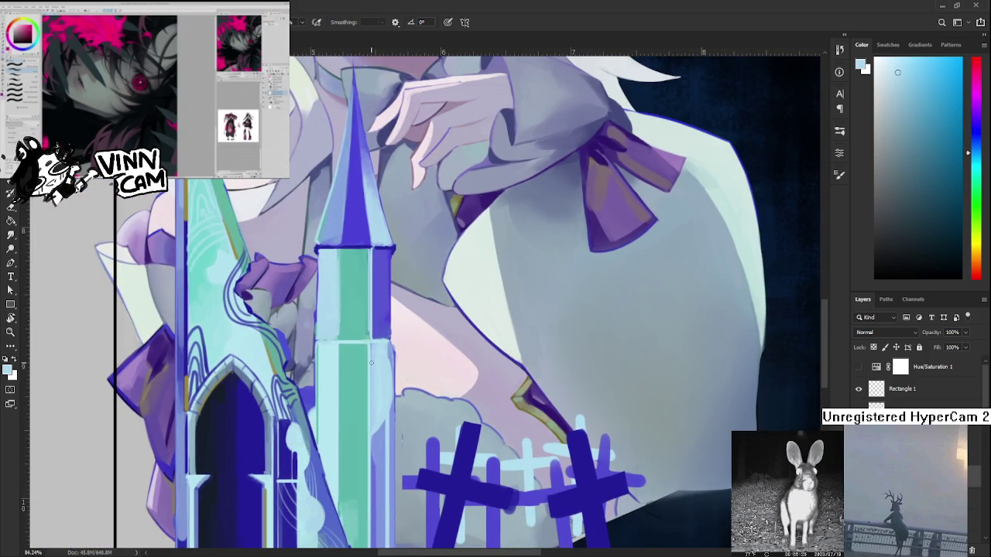
left_click_drag(370, 325, 385, 337)
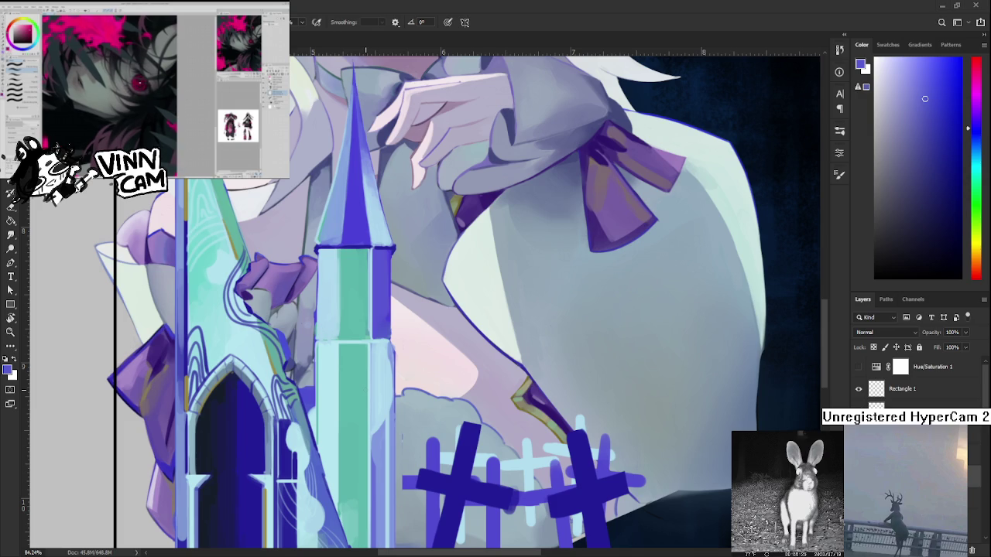
left_click(371, 335, "alt")
left_click_drag(371, 335, 370, 319)
left_click(375, 256, "alt")
left_click_drag(369, 335, 369, 269)
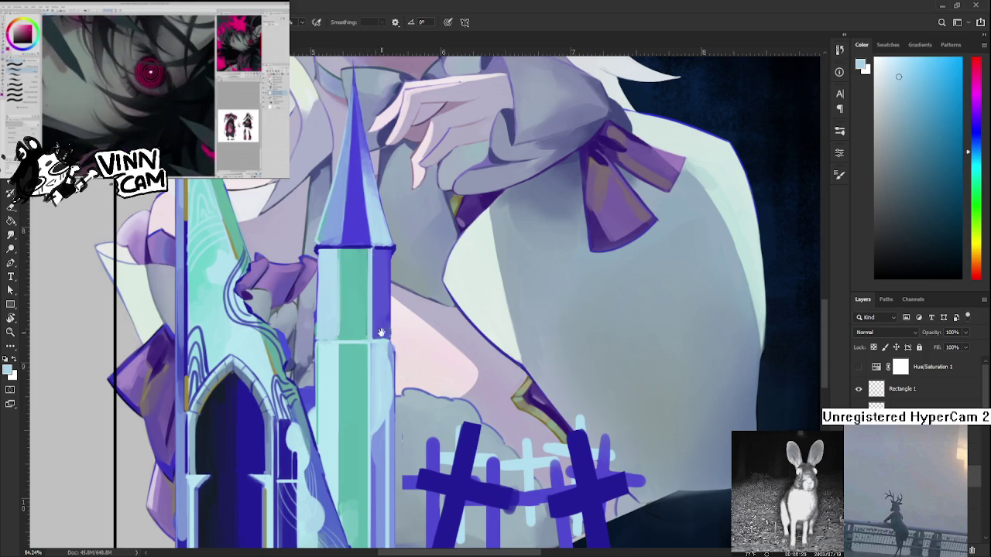
Sample teal and slightly lighter cyan tones from the tower.
left_click_drag(401, 437, 398, 427)
left_click_drag(361, 310, 367, 328)
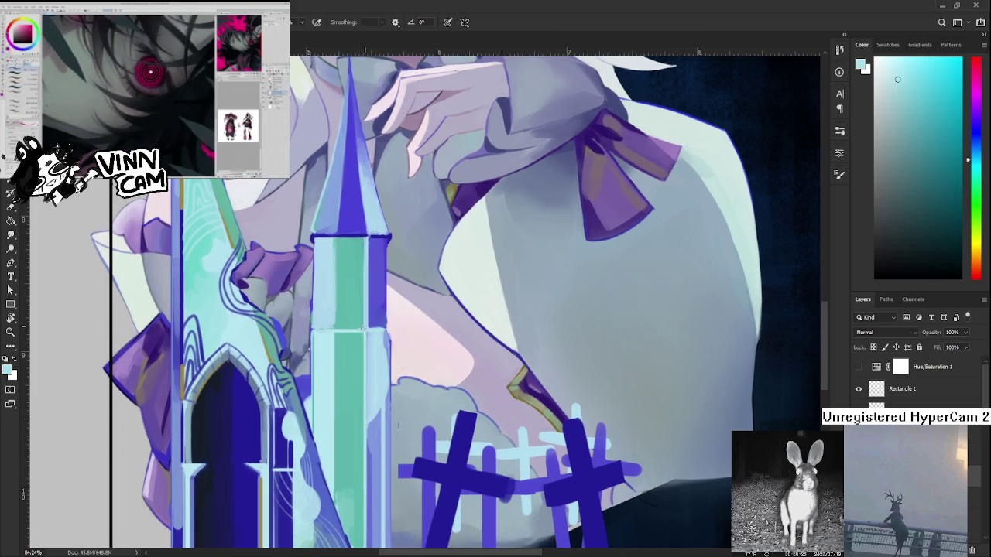
left_click(367, 329)
left_click(366, 328, "alt")
left_click(368, 326, "alt")
left_click(374, 337, "alt")
Paint a small dark-blue window on the tower, undoing the rough first mark.
scroll(370, 306, "down", 2)
scroll(370, 306, "down", 3)
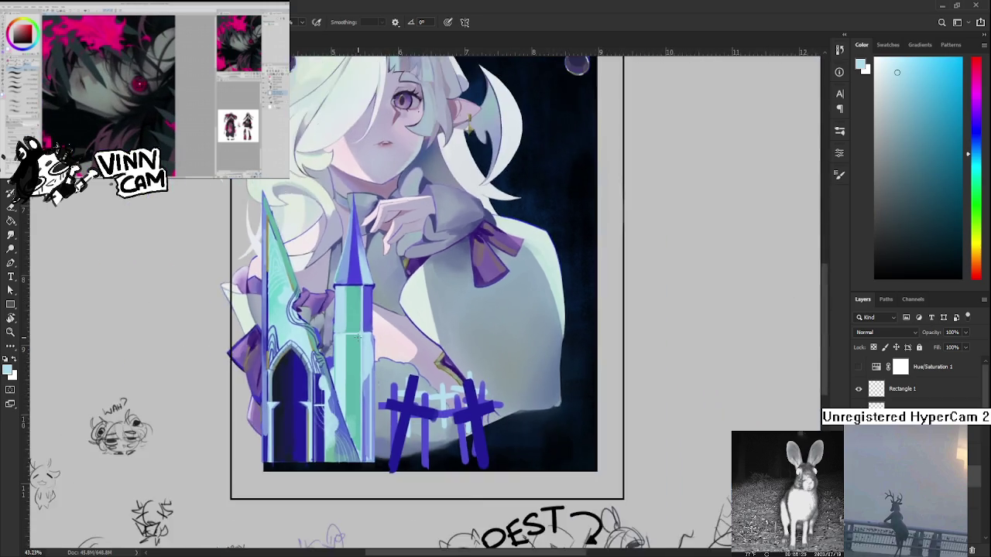
scroll(370, 306, "down", 2)
scroll(370, 306, "up", 1)
scroll(356, 370, "up", 1)
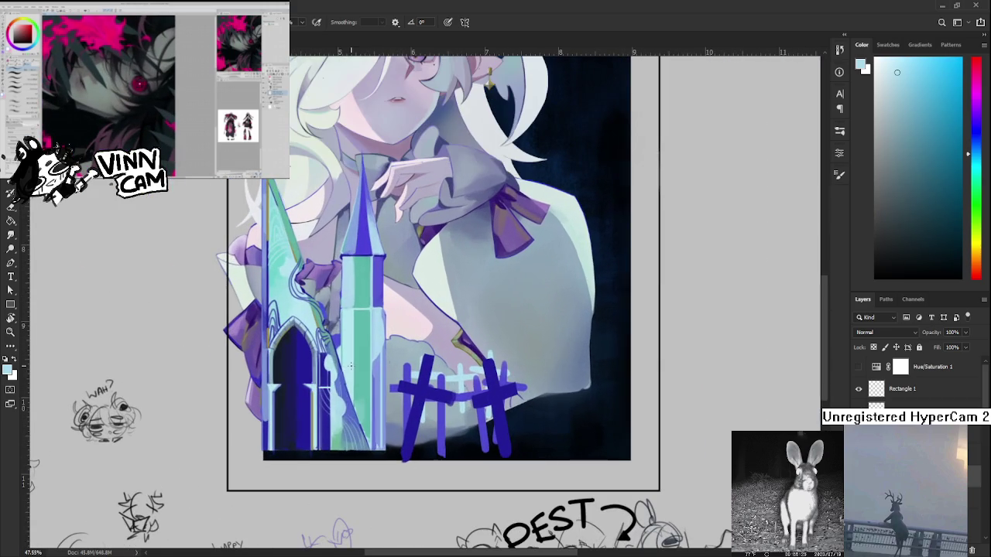
left_click(280, 379, "alt")
scroll(291, 377, "up", 1)
scroll(302, 376, "up", 1)
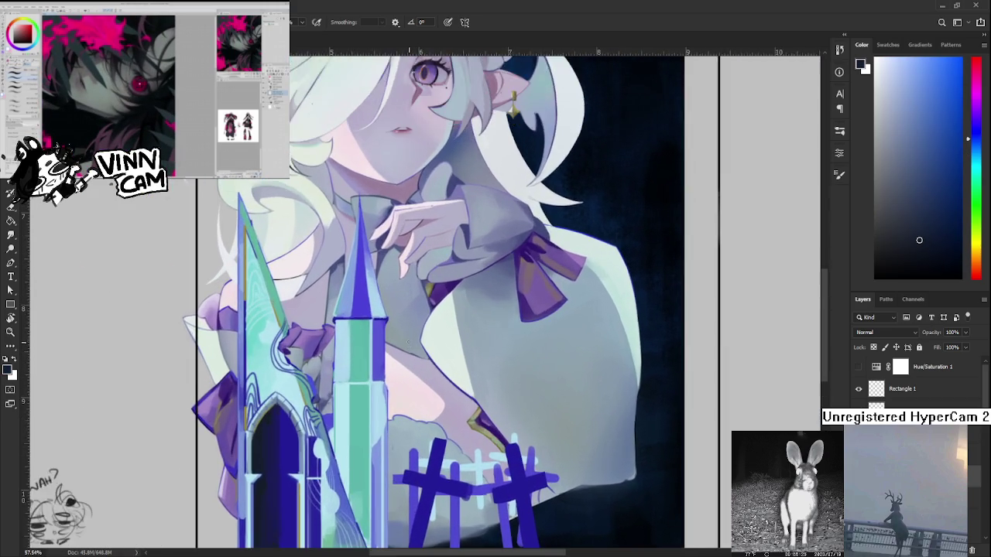
scroll(313, 375, "up", 2)
left_click_drag(322, 374, 394, 378)
left_click_drag(422, 338, 426, 356)
key("ctrl+z")
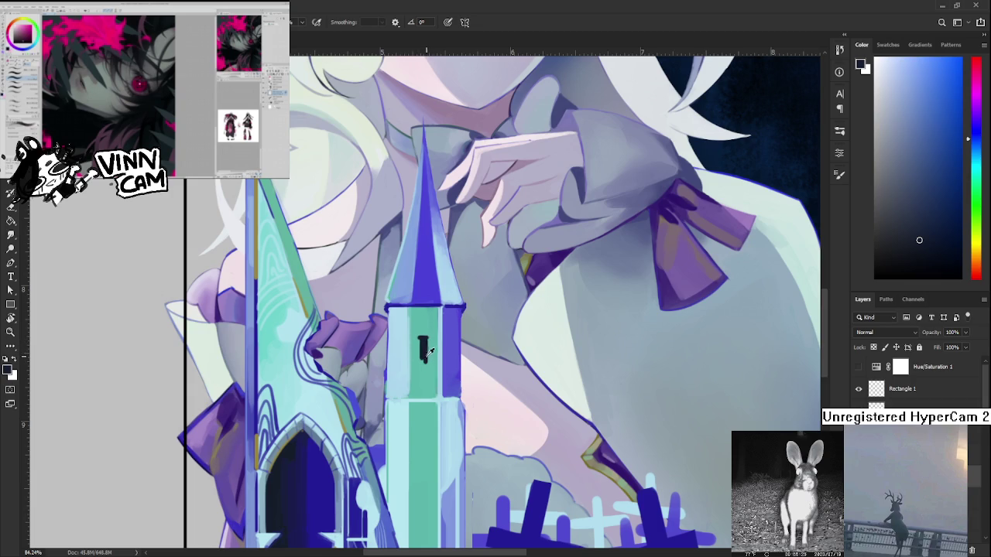
Dab dark navy just below the tower window, sampling teal and navy.
left_click(431, 354, "alt")
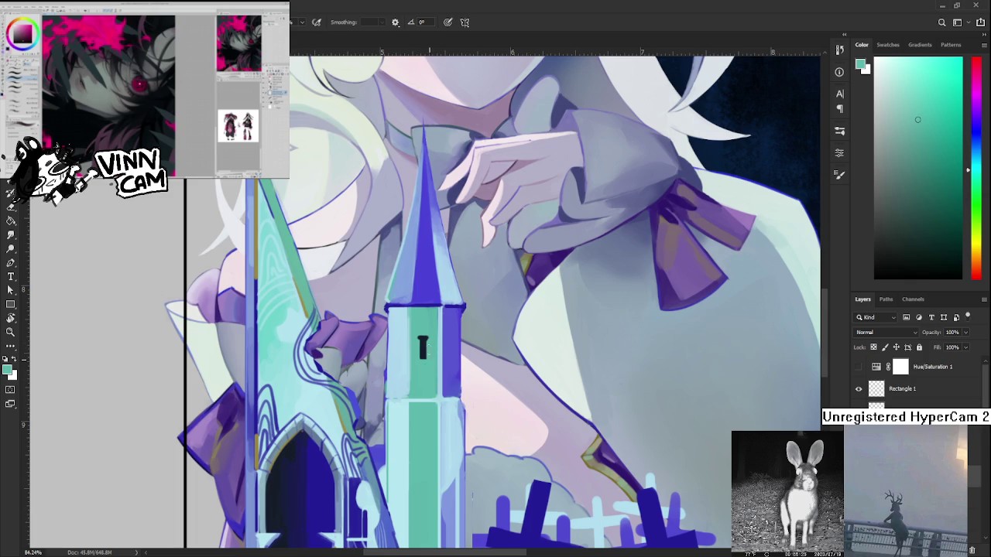
left_click(422, 350, "alt")
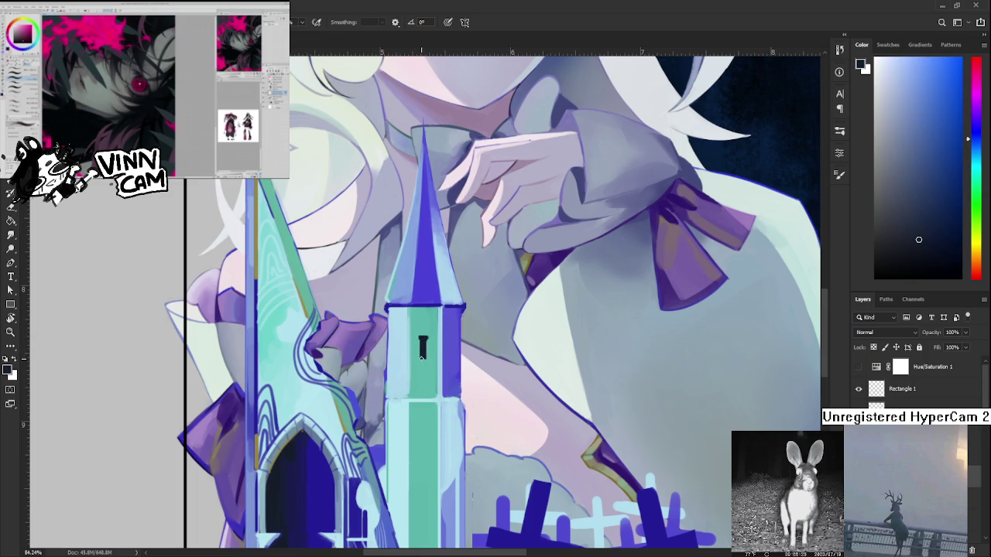
left_click_drag(420, 364, 426, 362)
left_click(435, 355, "alt")
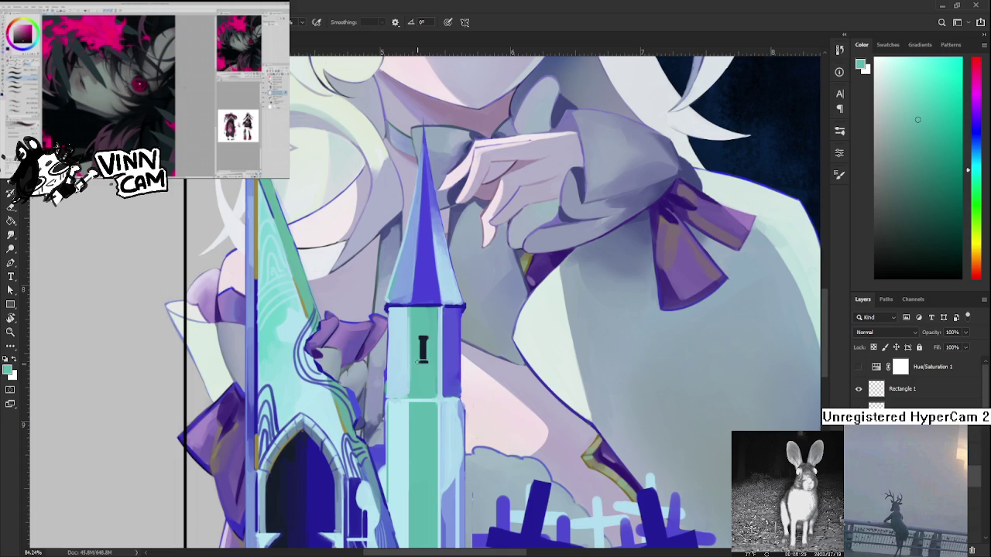
Paint a blue band along the tower shaft's top, undoing a stray dark line.
scroll(433, 359, "up", 2)
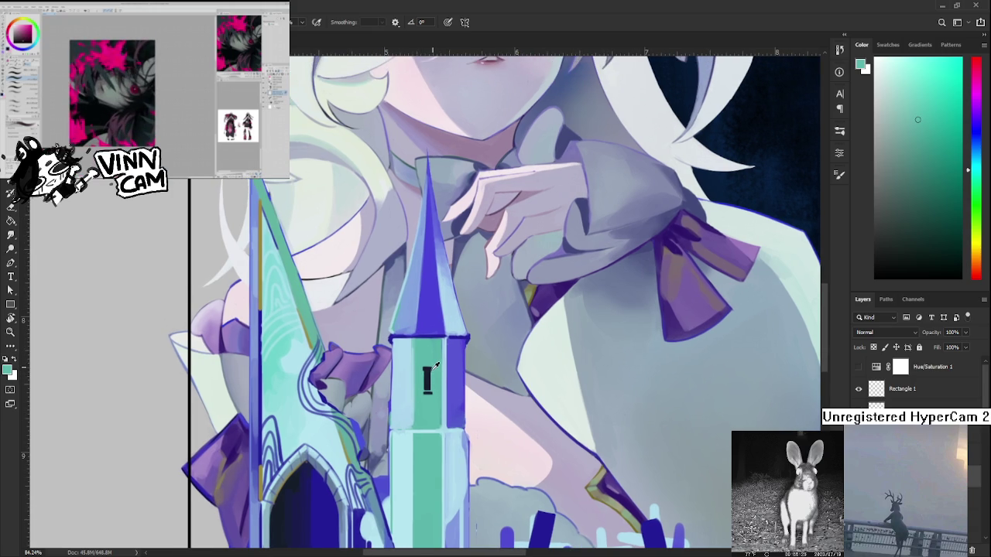
left_click(431, 369, "alt")
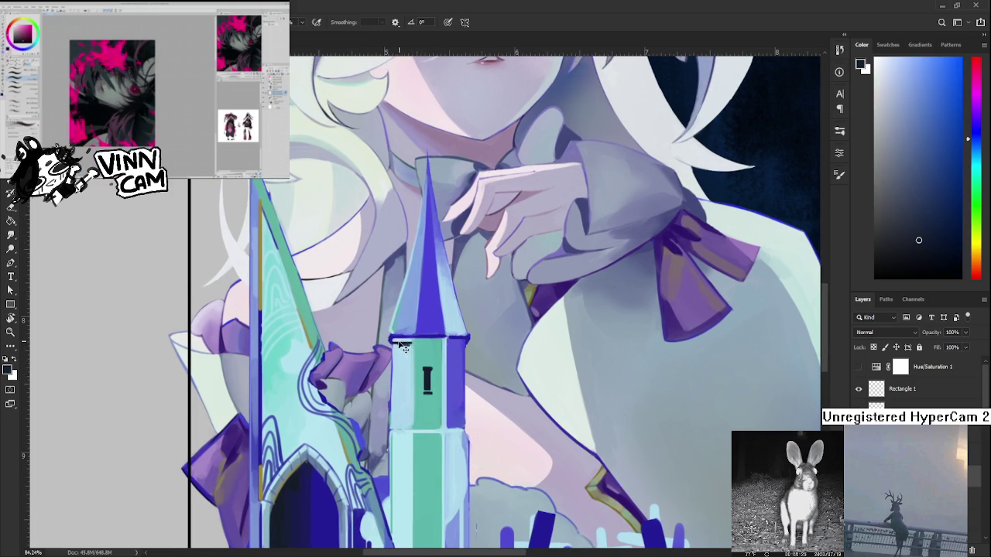
left_click_drag(392, 342, 442, 343)
key("ctrl+z")
left_click(432, 332, "alt")
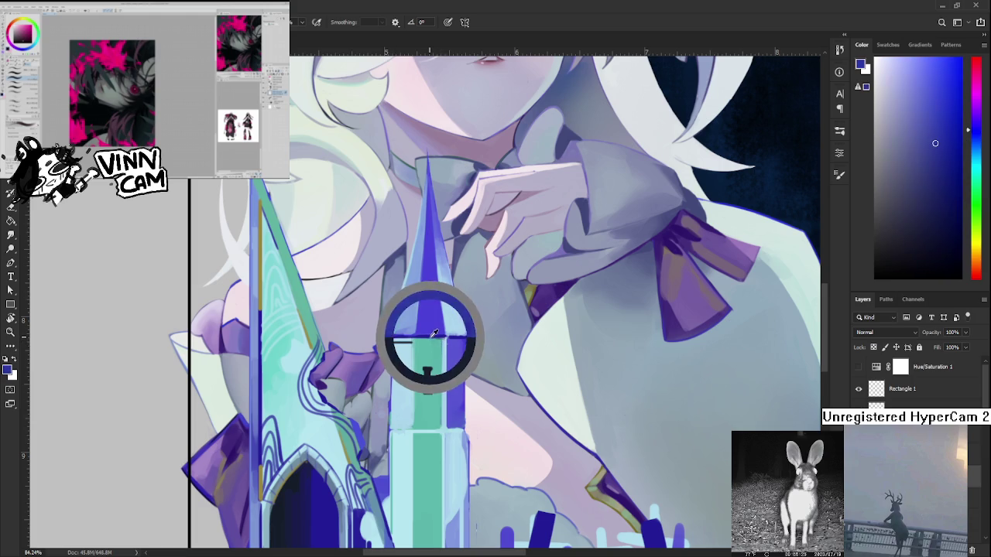
mouse_move(413, 344)
left_mouse_down()
mouse_move(394, 342)
mouse_move(449, 341)
left_mouse_up()
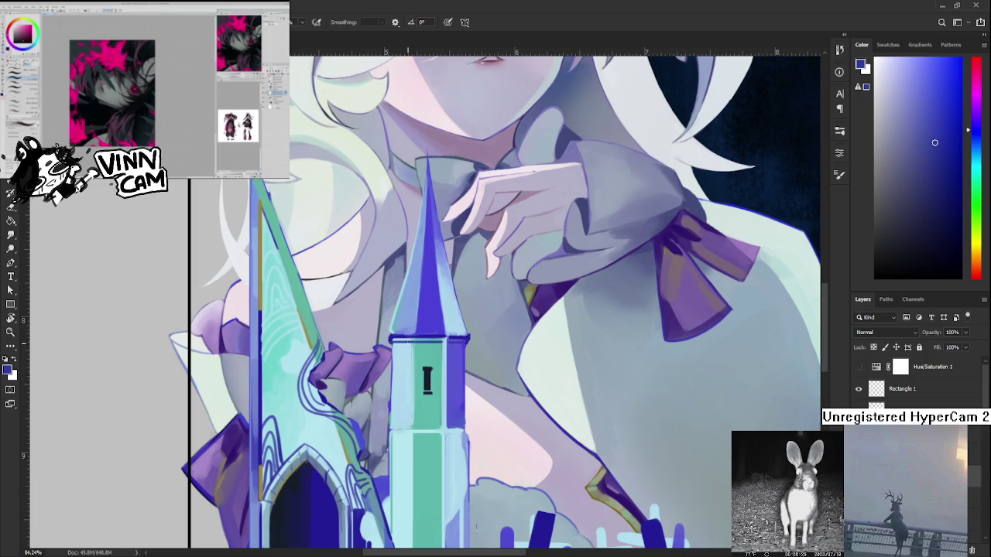
key("e")
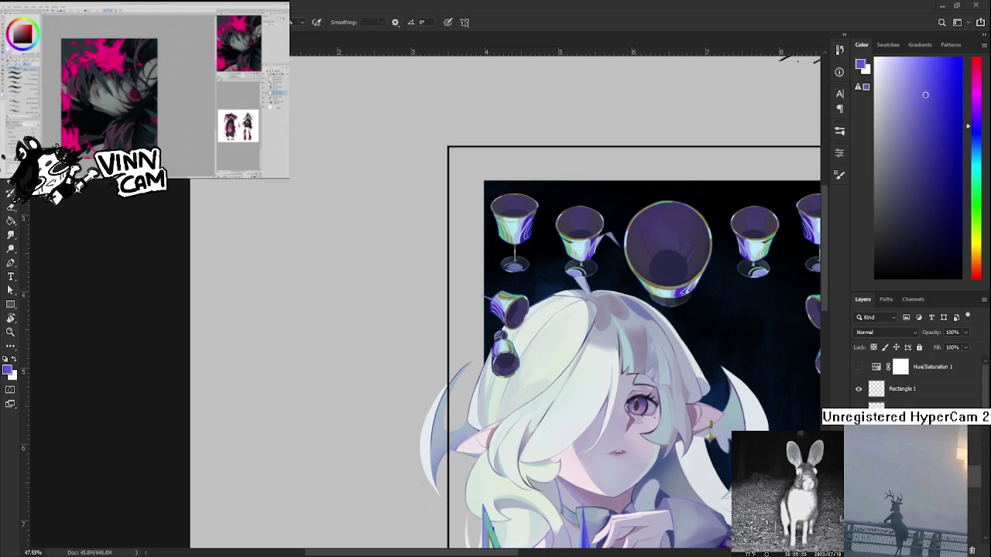
key("ctrl+v")
scroll(550, 338, "down", 2)
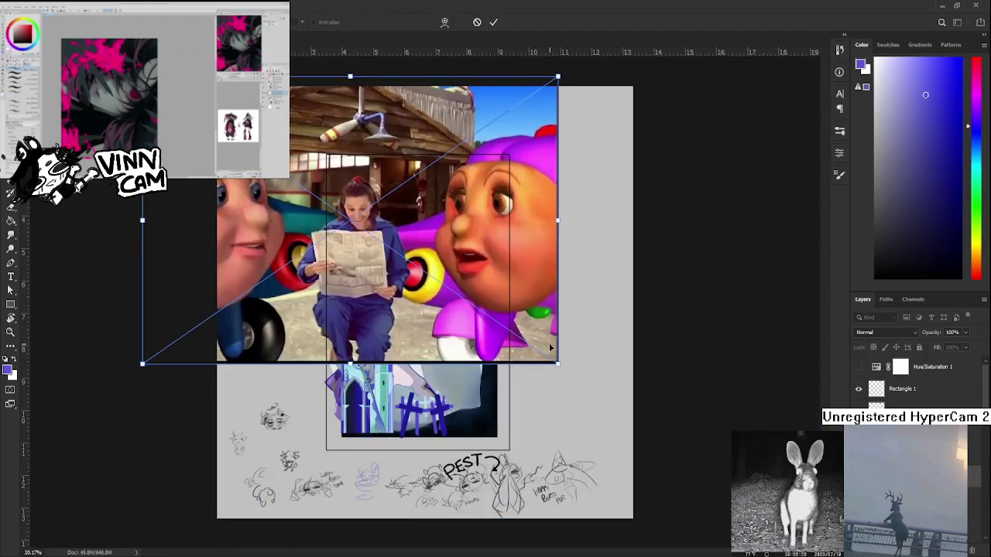
left_click_drag(558, 362, 431, 276)
key("Escape")
key("ctrl+v")
left_click_drag(496, 438, 361, 154)
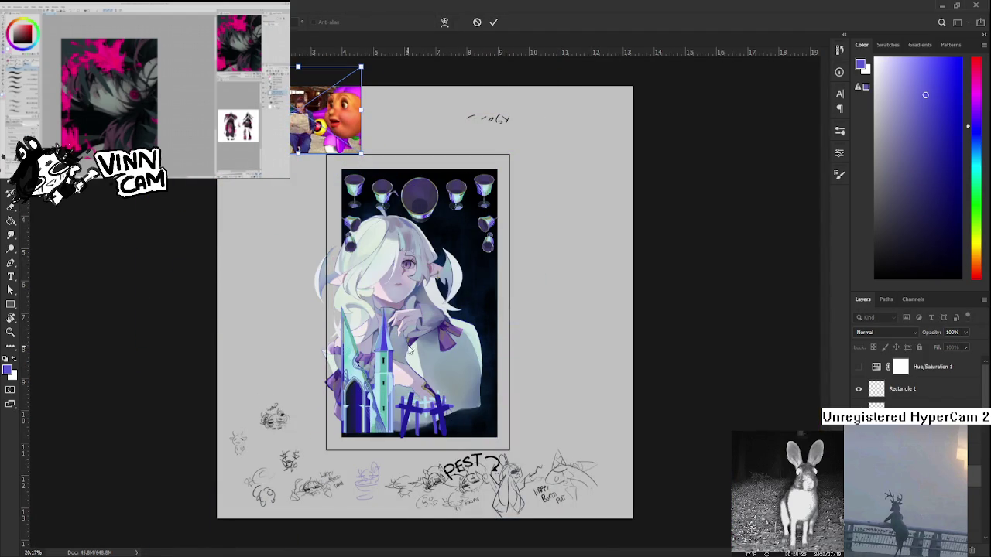
scroll(408, 350, "up", 2)
scroll(441, 336, "up", 2)
scroll(474, 321, "up", 2)
scroll(507, 305, "up", 1)
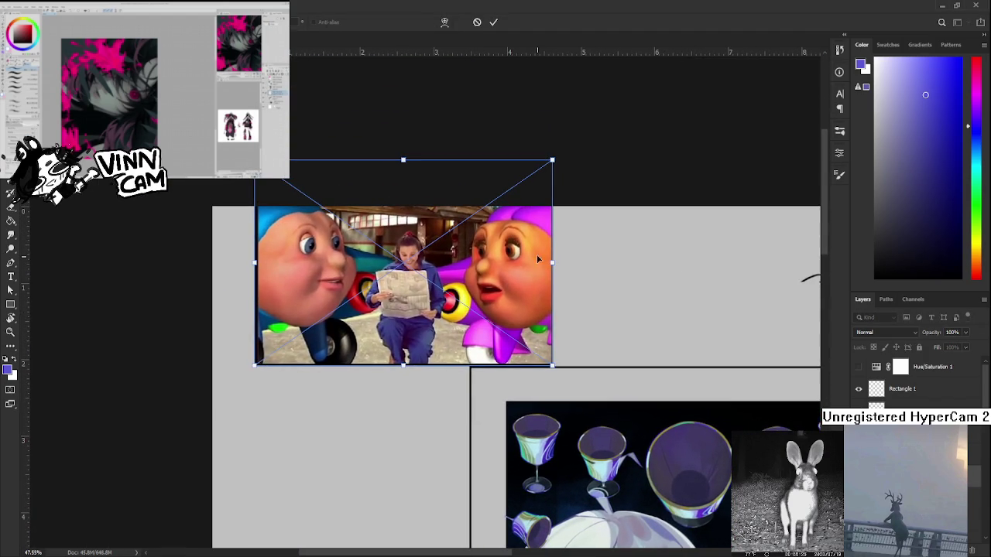
left_click_drag(552, 160, 457, 227)
key("Return")
scroll(372, 291, "up", 1)
scroll(383, 298, "up", 2)
left_click_drag(389, 301, 410, 315)
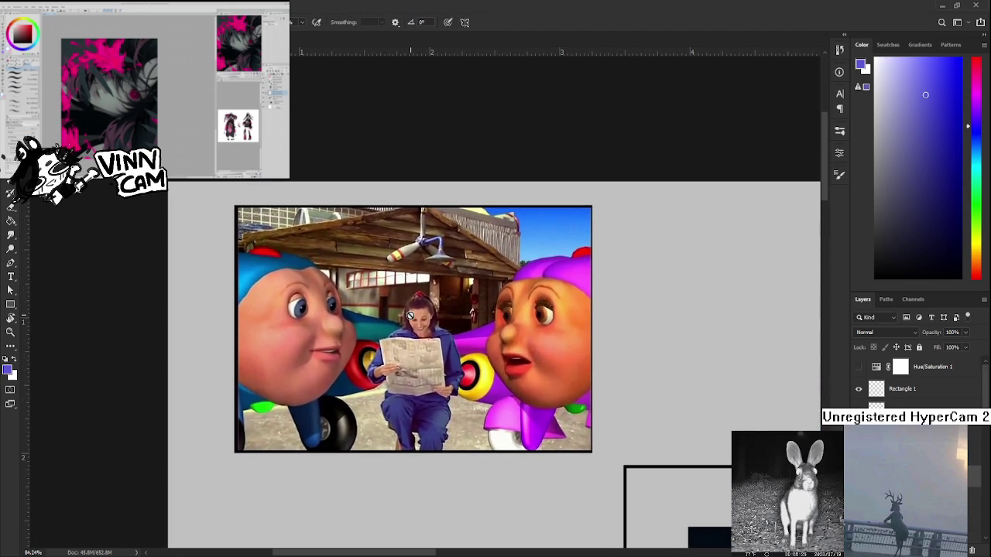
scroll(413, 308, "down", 1)
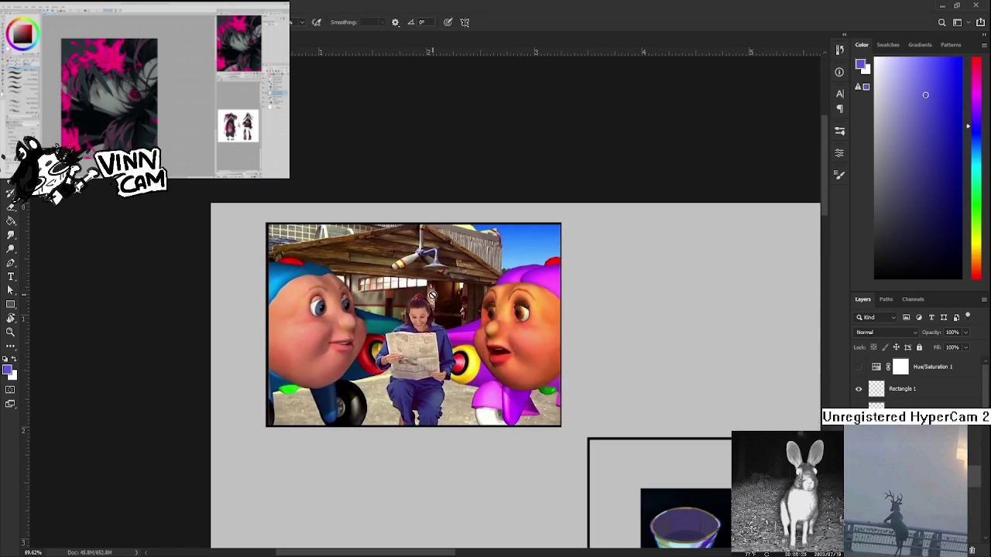
scroll(428, 291, "down", 1)
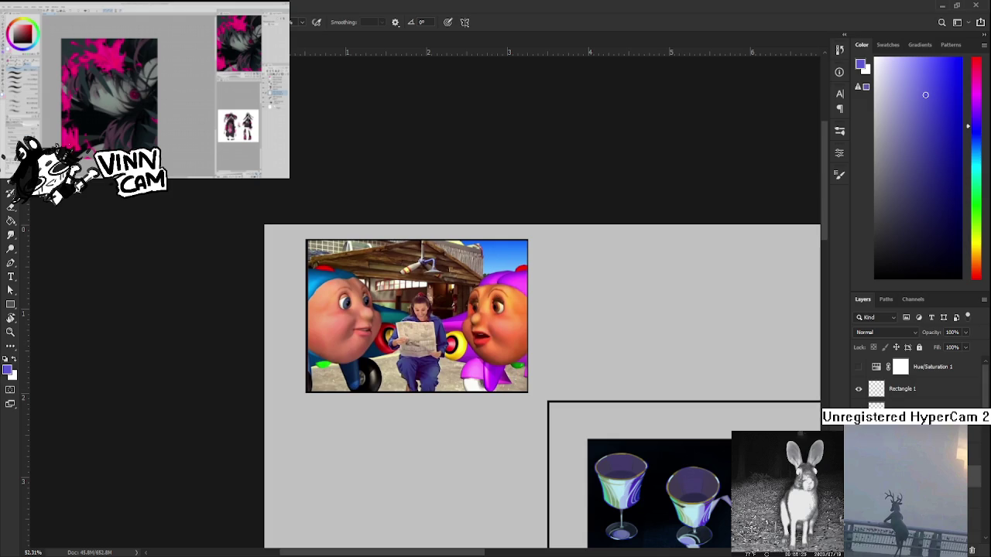
key("ctrl+z")
left_click_drag(491, 504, 438, 355)
scroll(438, 354, "down", 3)
left_click_drag(465, 387, 465, 265)
scroll(480, 423, "up", 4)
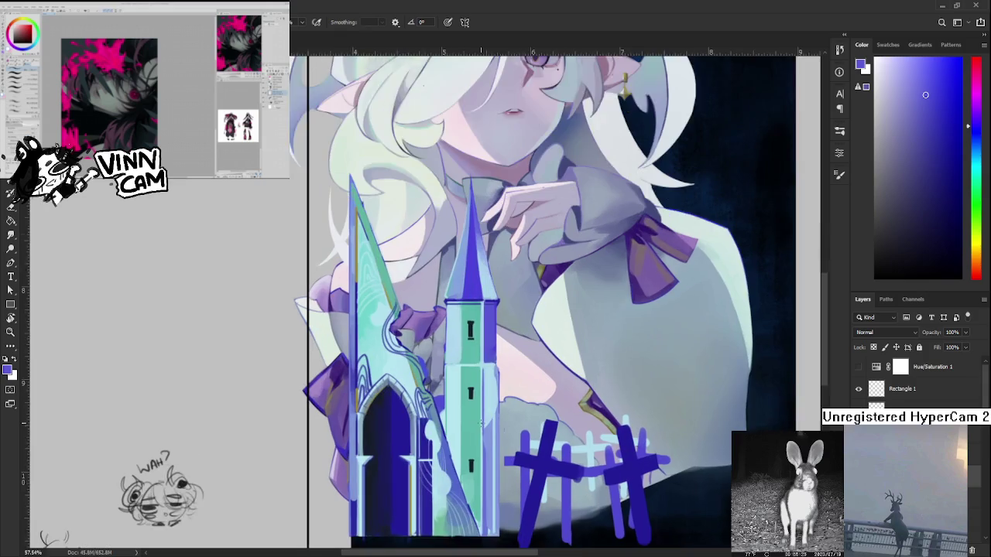
Zoom out and paste the Numberjacks image onto the canvas.
scroll(481, 423, "up", 2)
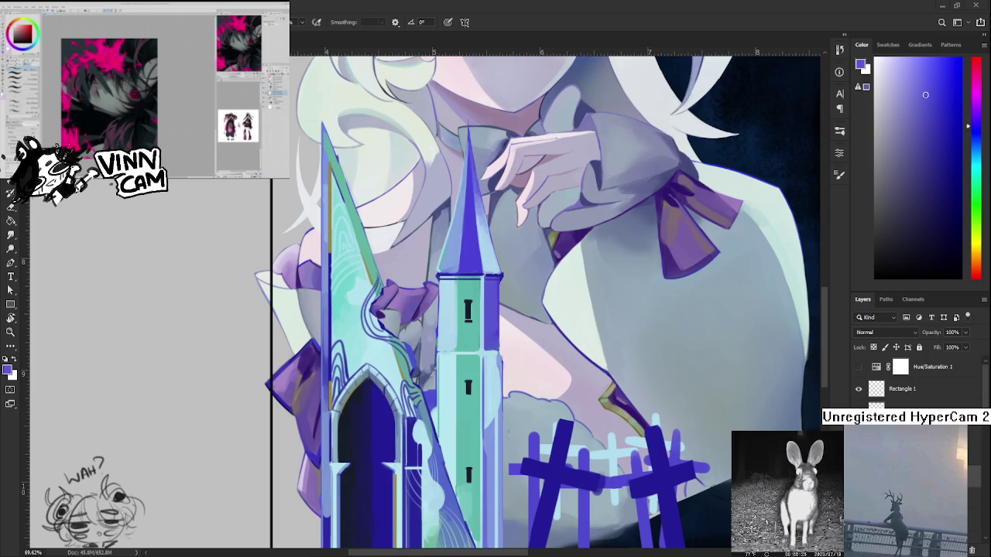
scroll(495, 309, "down", 2)
key("ctrl+v")
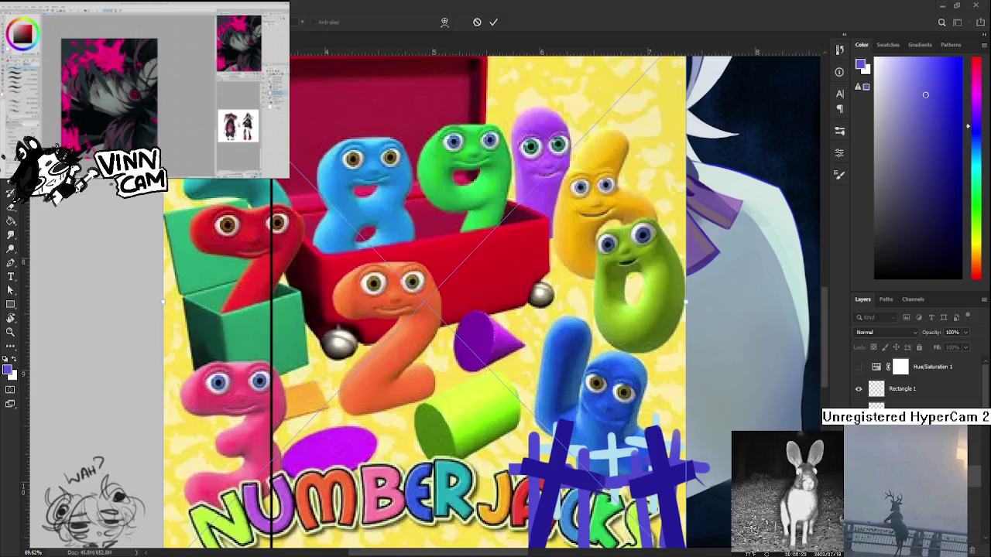
Scale the Numberjacks image to about 46% and position it left of the artwork.
key("ctrl+t")
scroll(495, 310, "down", 4)
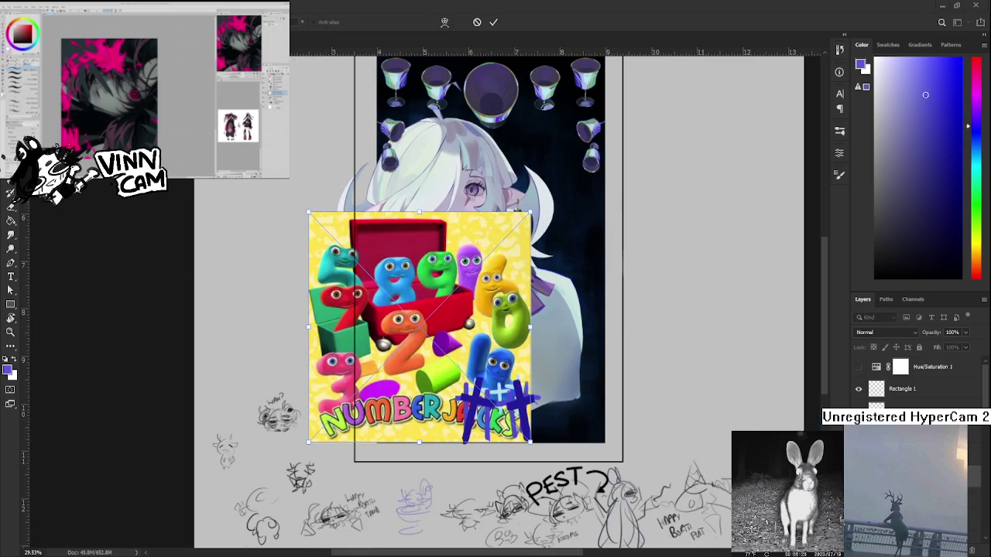
left_click_drag(531, 441, 410, 318)
left_click_drag(359, 273, 284, 254)
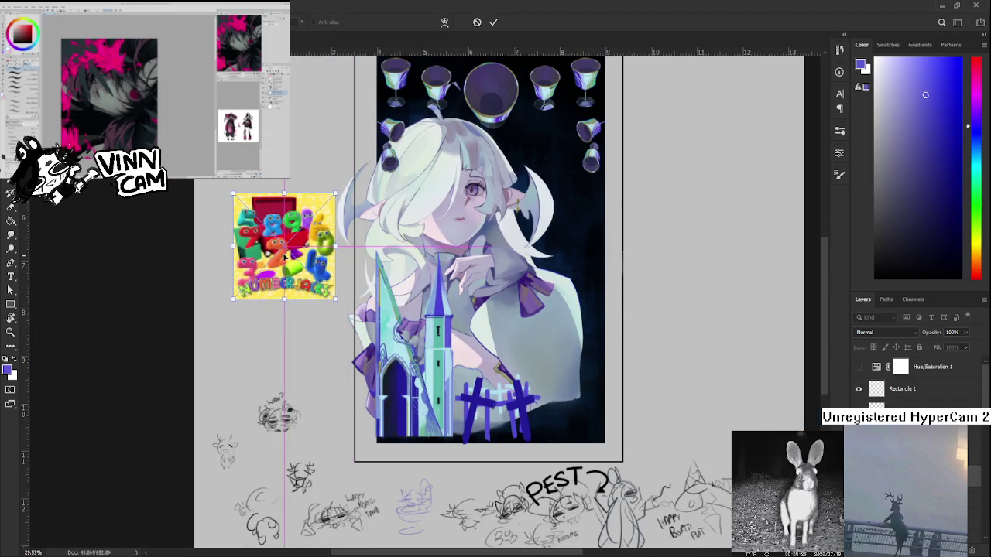
key("Return")
scroll(284, 254, "up", 2)
scroll(302, 263, "up", 2)
scroll(333, 279, "up", 1)
scroll(357, 296, "up", 1)
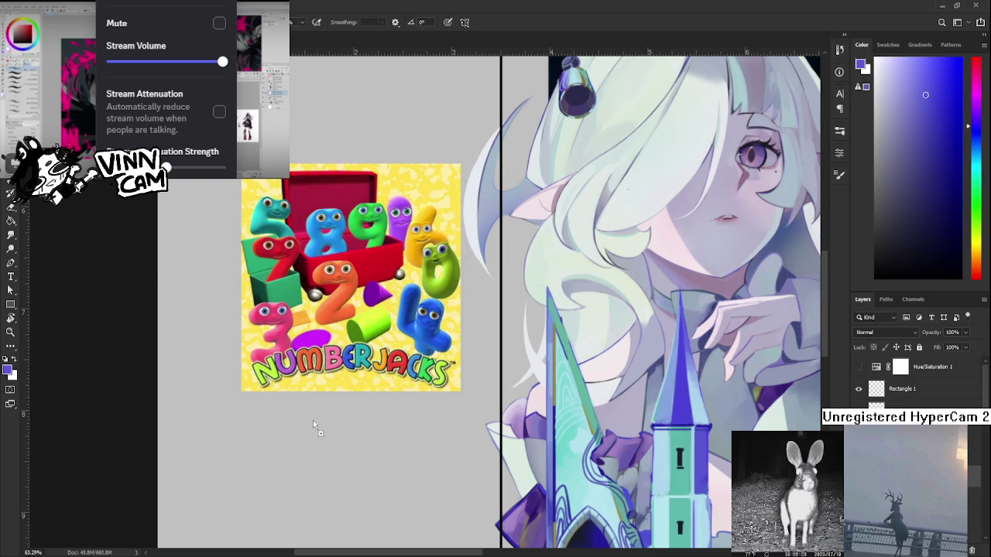
left_click_drag(368, 355, 422, 419)
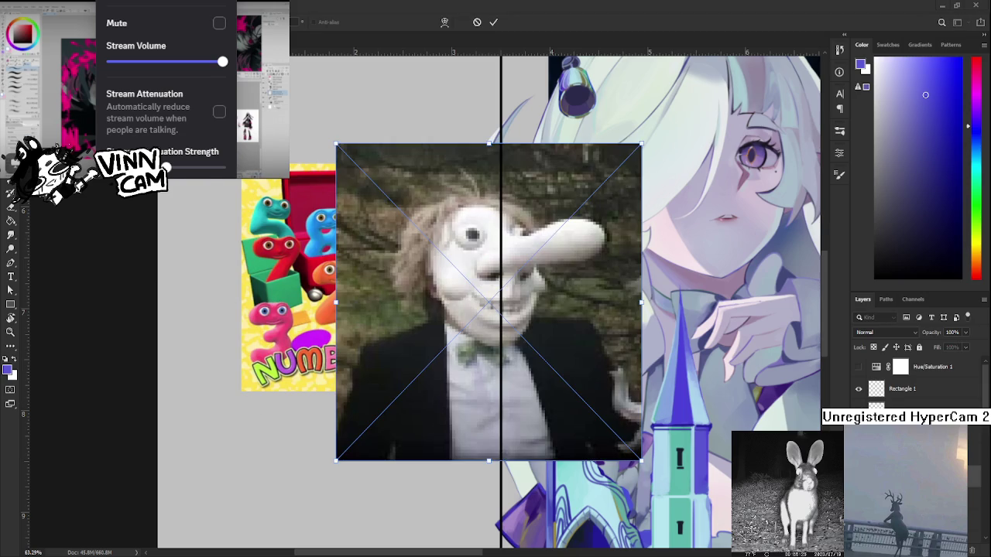
scroll(336, 393, "down", 4)
left_click_drag(395, 366, 287, 374)
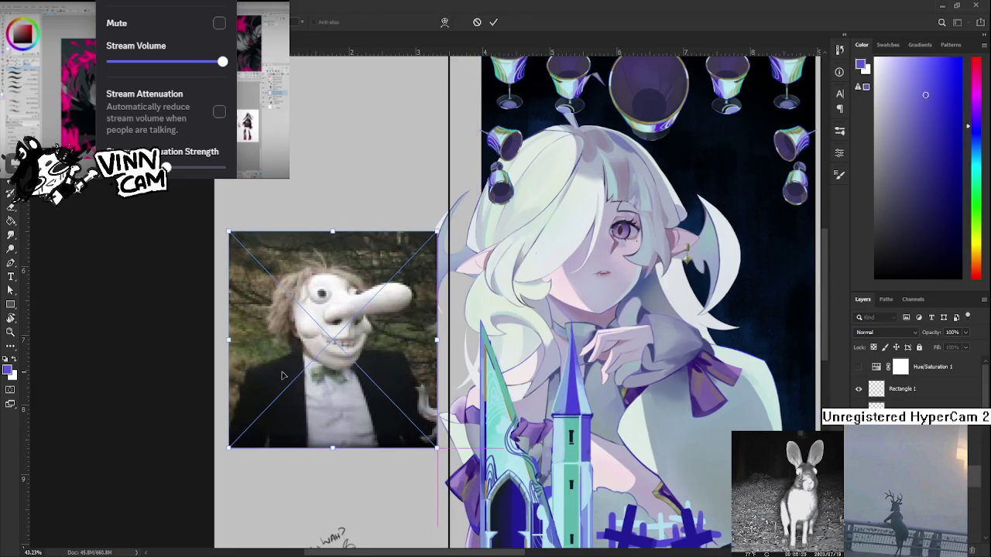
key("Return")
scroll(373, 325, "up", 4)
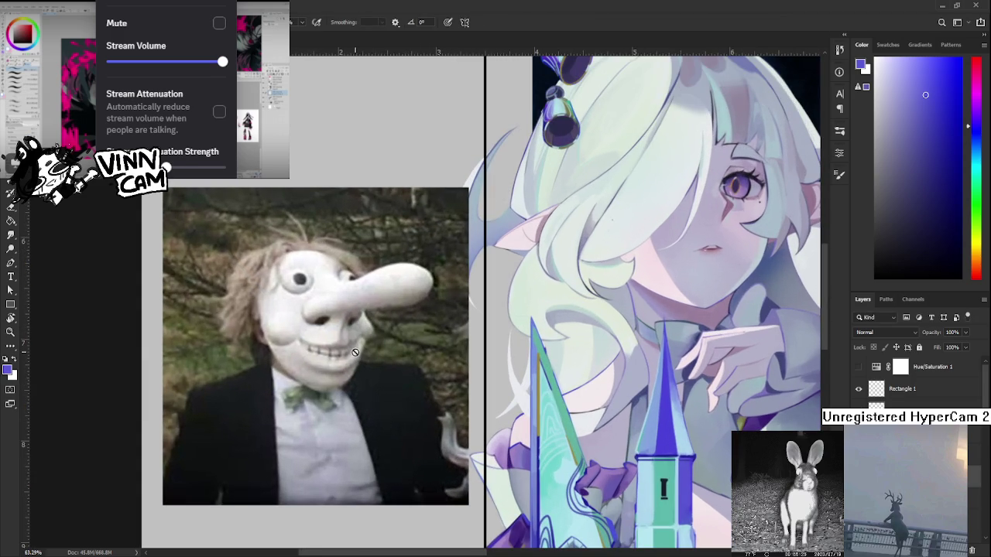
scroll(411, 361, "down", 1)
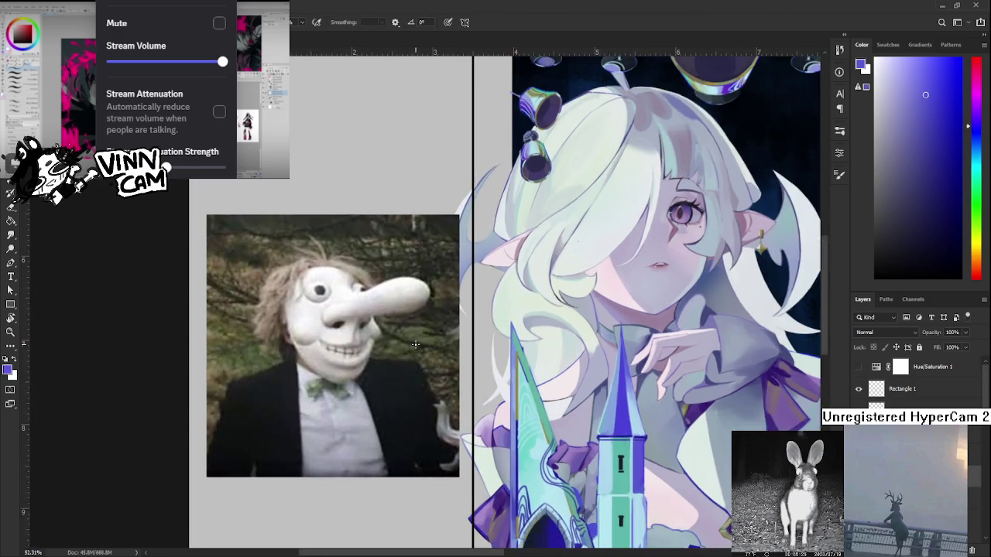
scroll(413, 352, "down", 1)
scroll(415, 344, "down", 1)
scroll(415, 344, "up", 2)
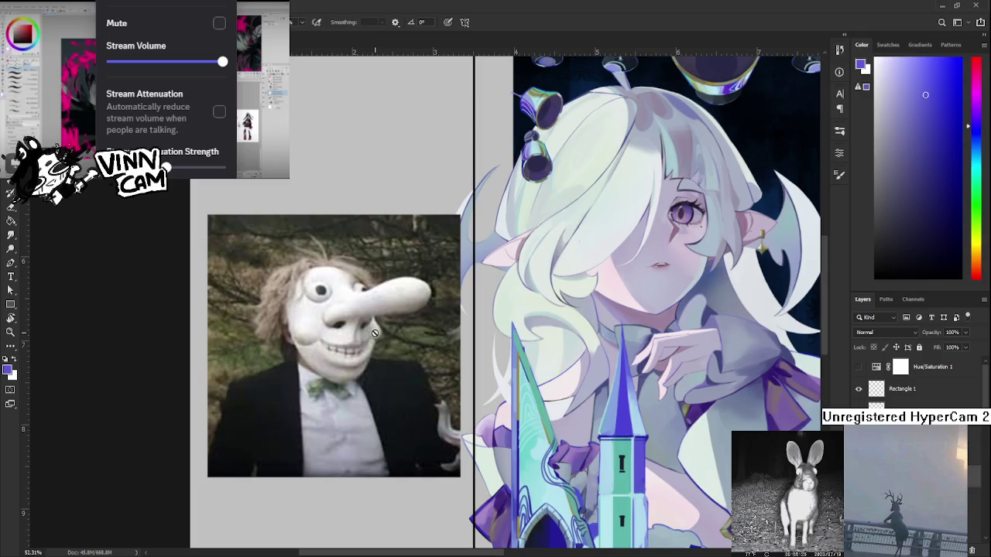
scroll(374, 333, "down", 3)
scroll(369, 305, "up", 3)
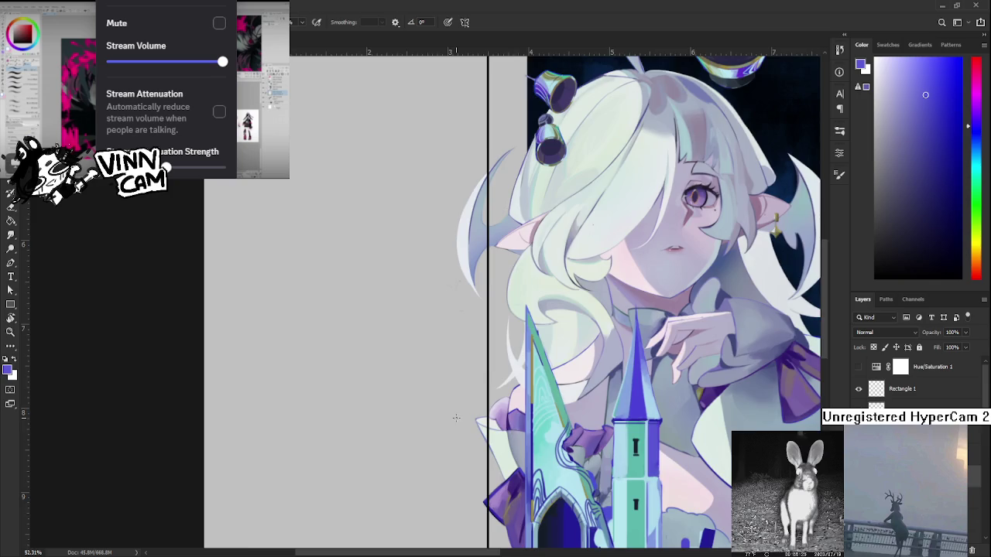
scroll(453, 419, "down", 3)
mouse_move(453, 419)
left_mouse_down()
mouse_move(309, 370)
mouse_move(197, 357)
left_mouse_up()
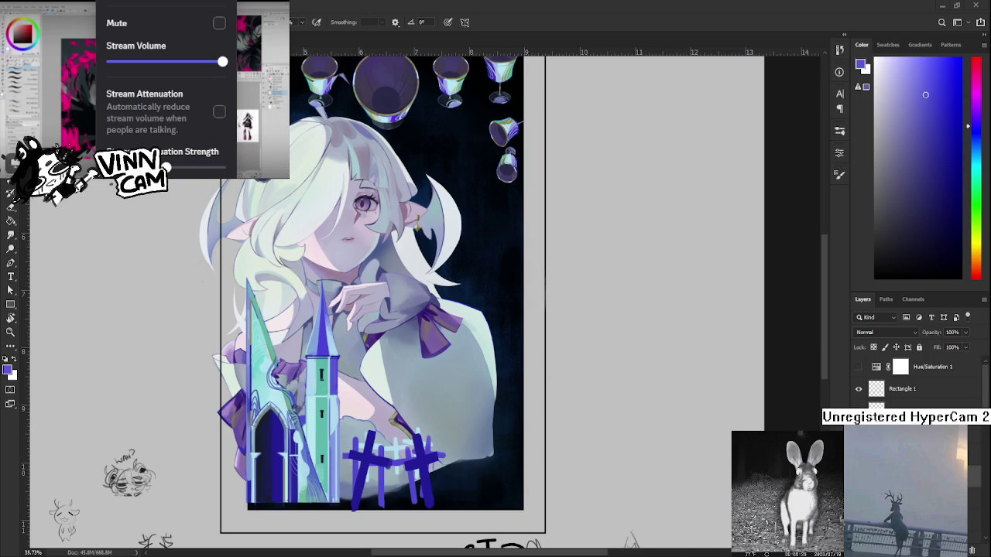
Sample light cyan and blue-violet, then paint a soft blue-violet stroke along the tower's right edge.
scroll(317, 347, "up", 1)
scroll(333, 360, "up", 2)
scroll(349, 376, "up", 1)
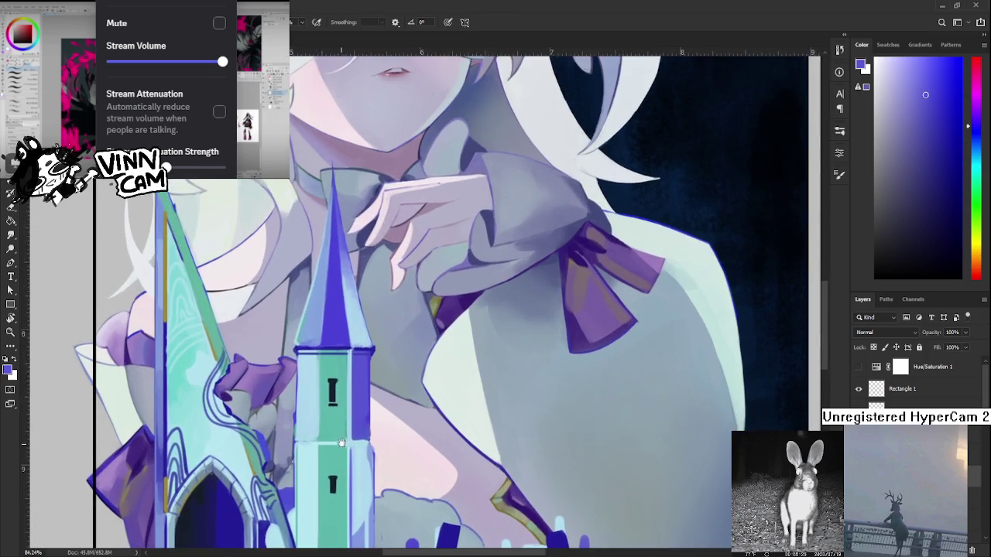
scroll(367, 391, "up", 1)
scroll(371, 391, "down", 1)
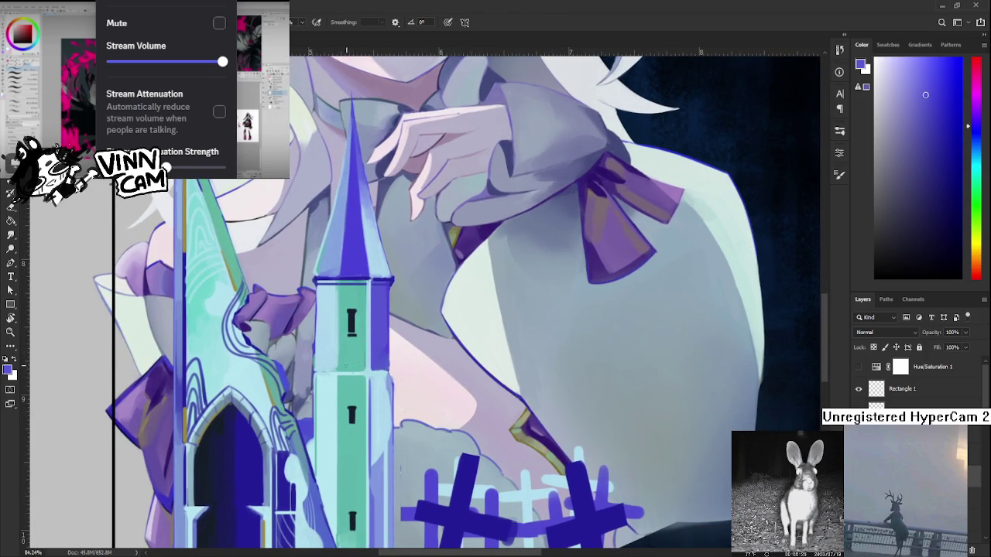
left_click(372, 381, "alt")
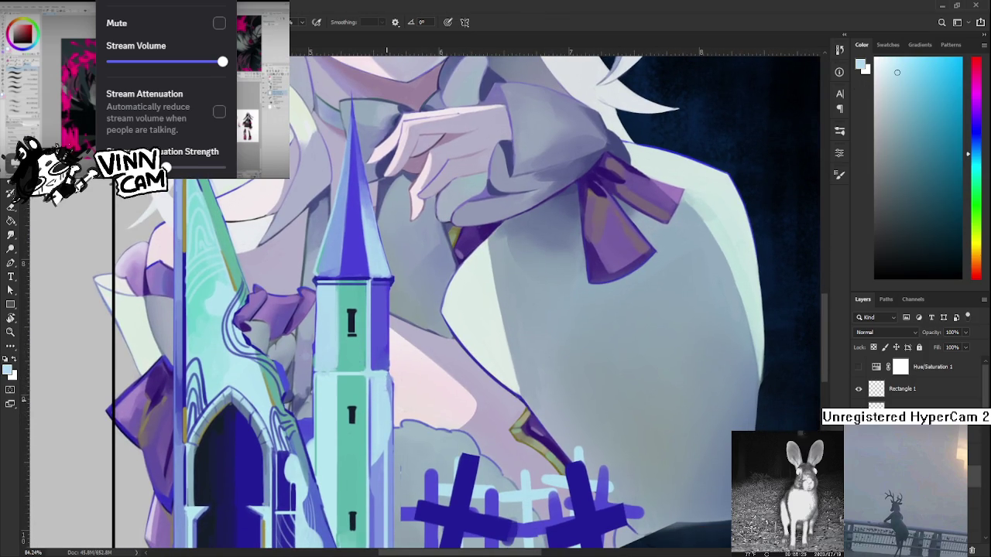
left_click(382, 365, "alt")
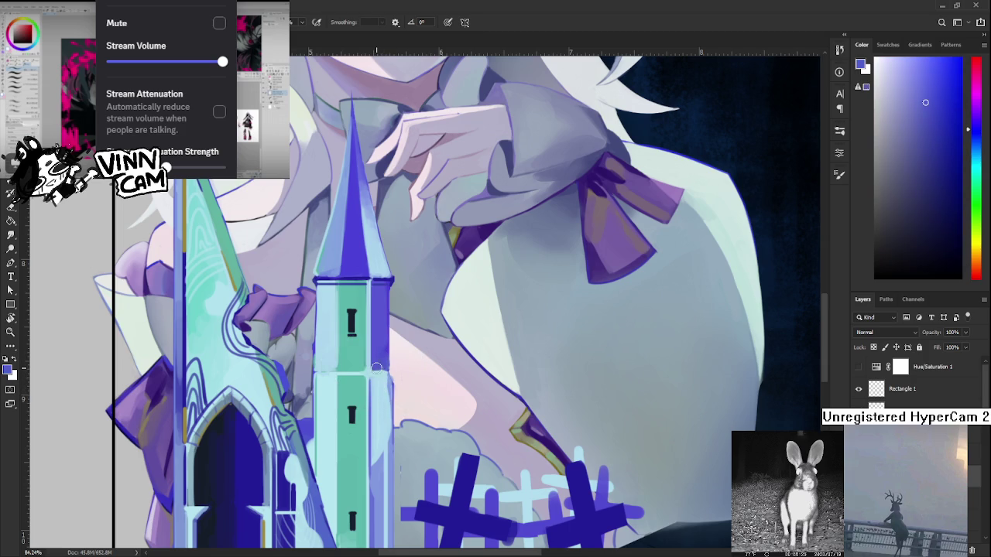
left_click(381, 374, "alt")
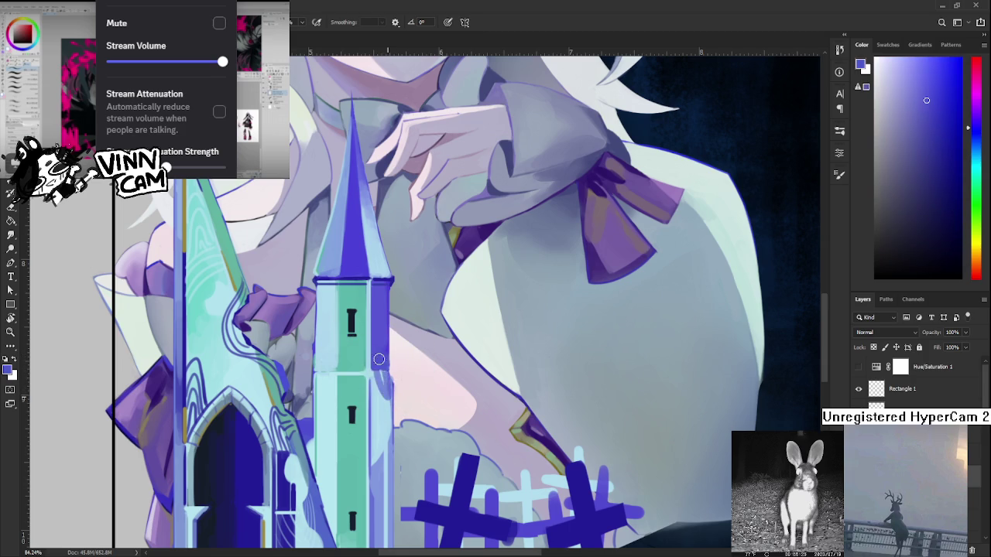
mouse_move(381, 374)
left_mouse_down()
mouse_move(384, 390)
mouse_move(383, 353)
left_mouse_up()
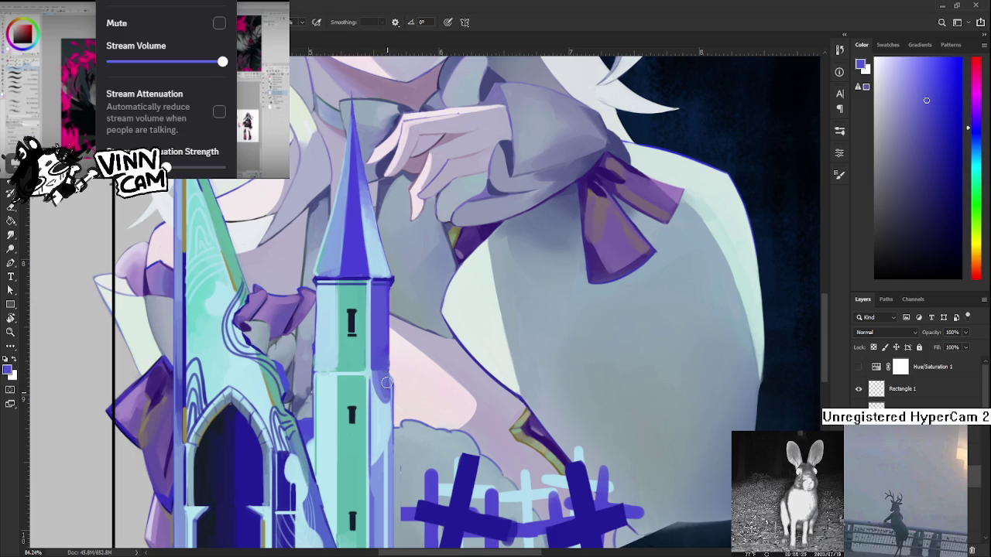
left_click(385, 380, "alt")
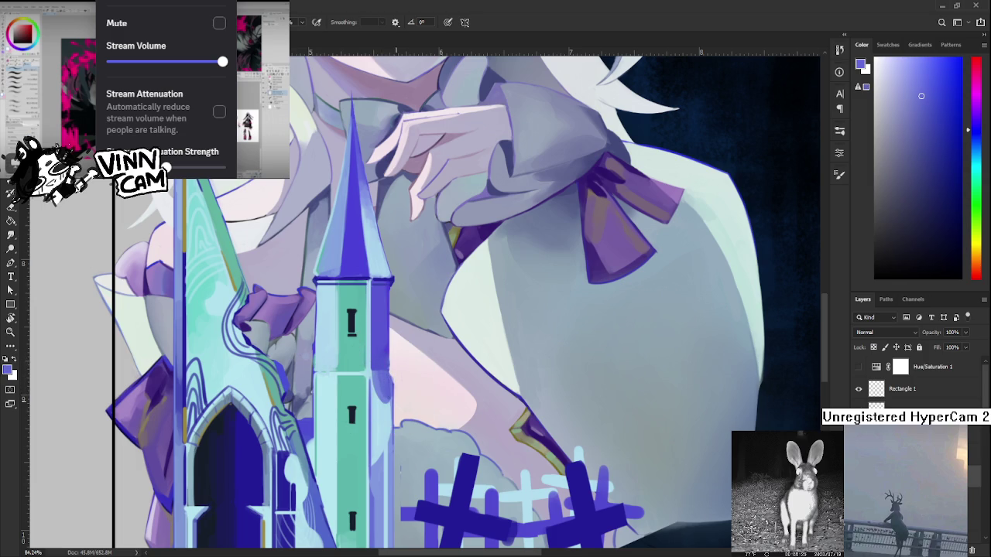
scroll(393, 400, "down", 5)
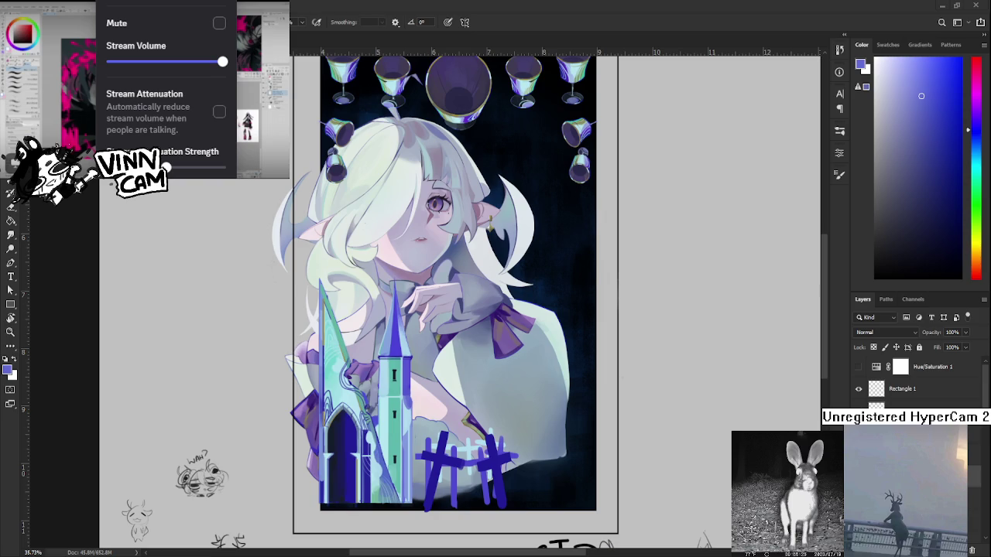
Sample light cyan and blue-purple tones repeatedly along the tower's right edge.
scroll(489, 465, "up", 5)
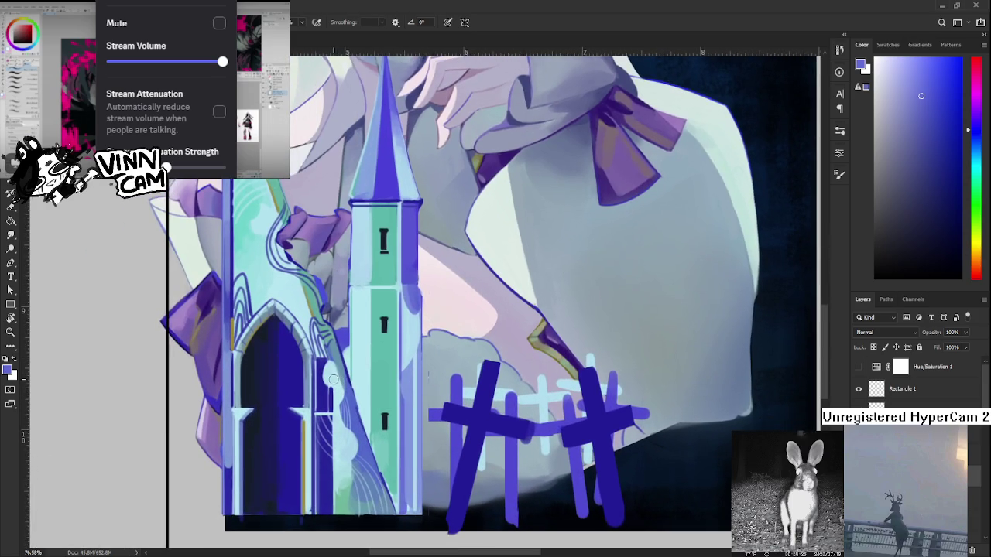
left_click_drag(314, 387, 267, 377)
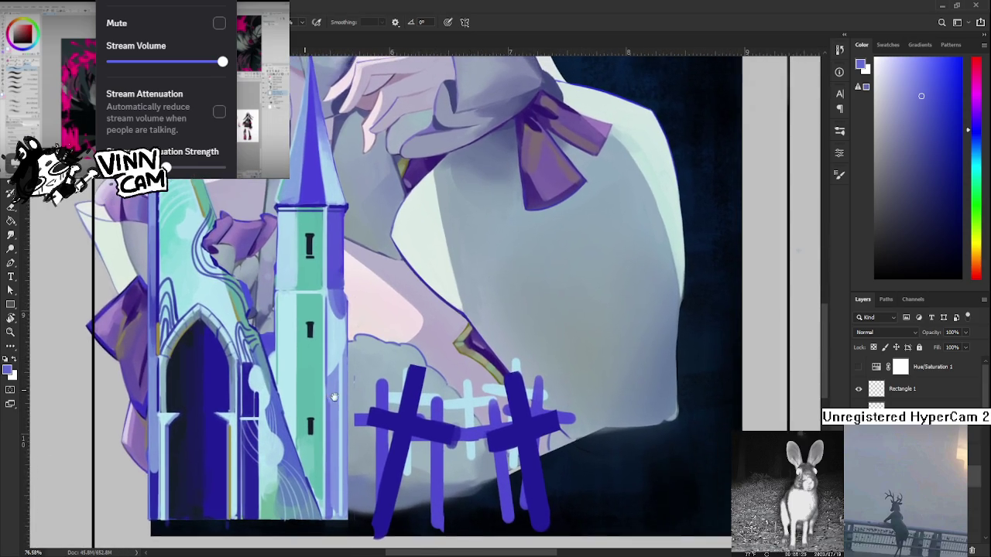
left_click(343, 352, "alt")
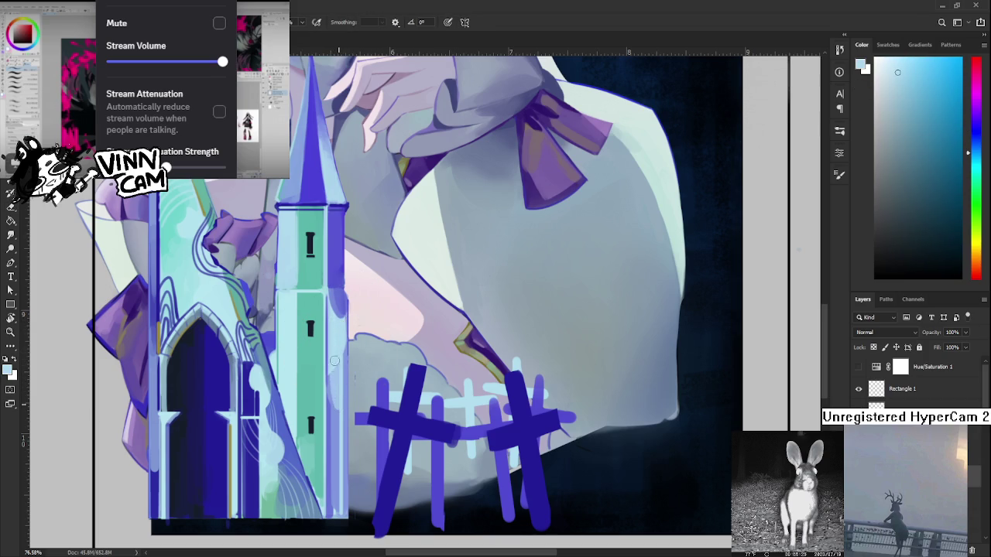
left_click(336, 349, "alt")
left_click(339, 348, "alt")
left_click(335, 416, "alt")
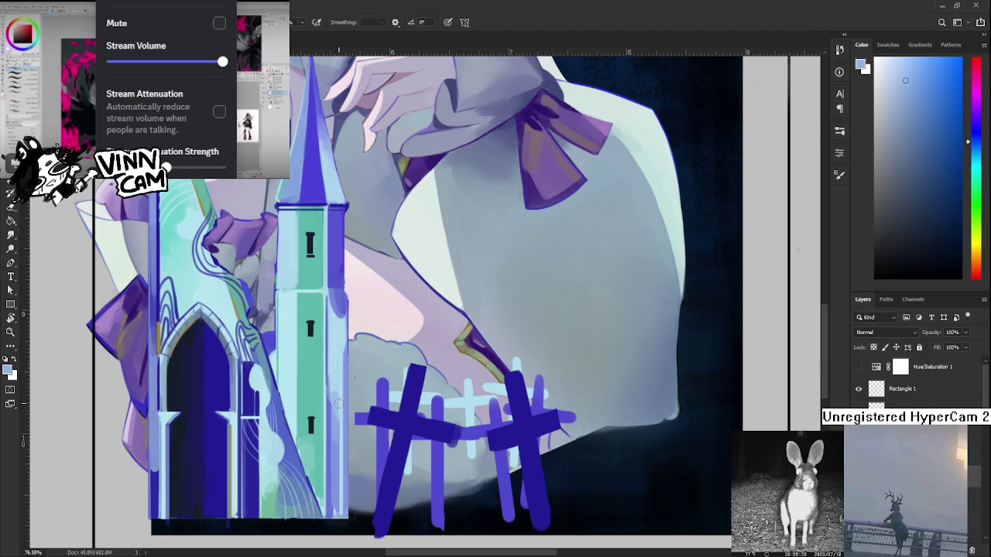
left_click(337, 427, "alt")
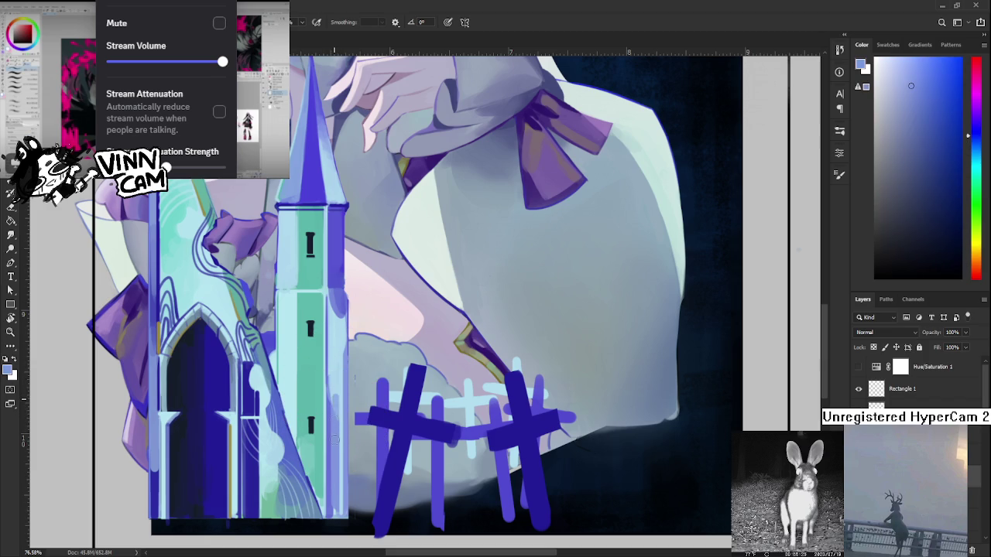
left_click(337, 387, "alt")
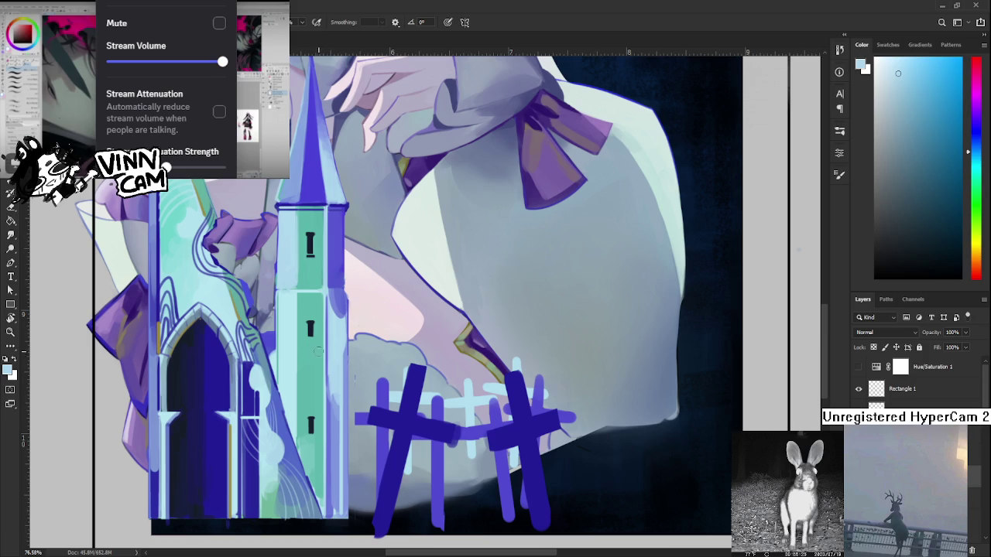
left_click(334, 391, "alt")
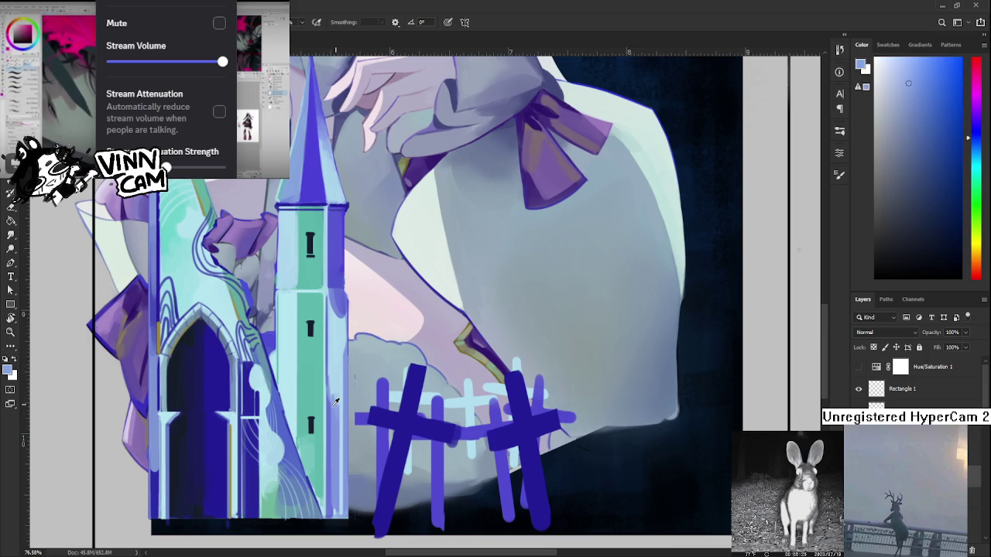
left_click(334, 403, "alt")
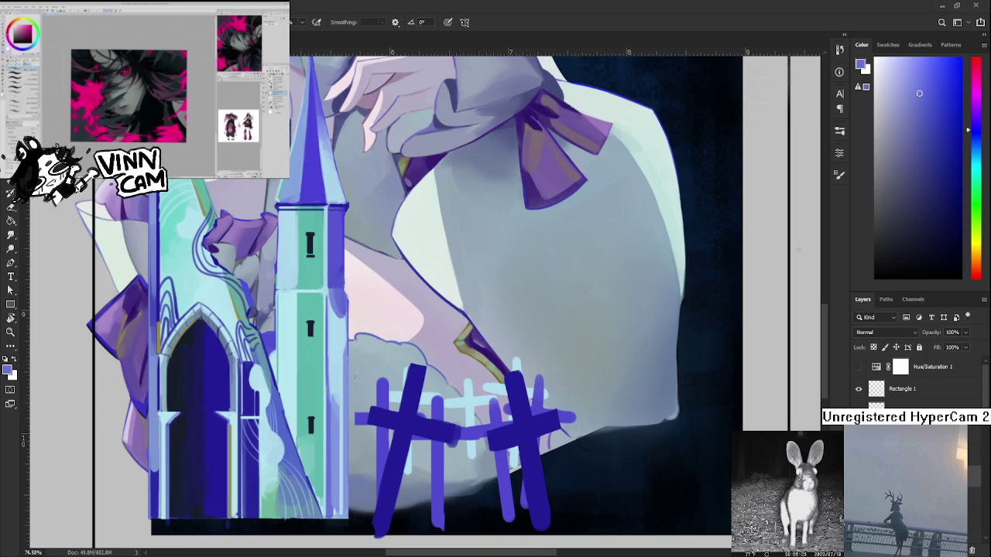
Sample a light cyan from the tower area of the painting as the foreground colour.
scroll(360, 328, "down", 5)
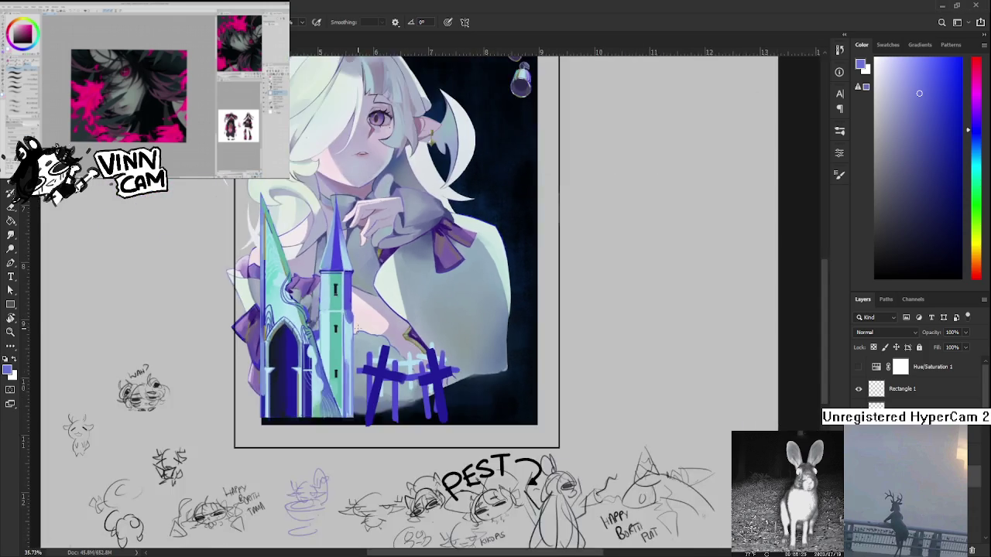
scroll(359, 328, "down", 2)
scroll(355, 322, "up", 1)
scroll(350, 316, "up", 4)
scroll(350, 317, "up", 2)
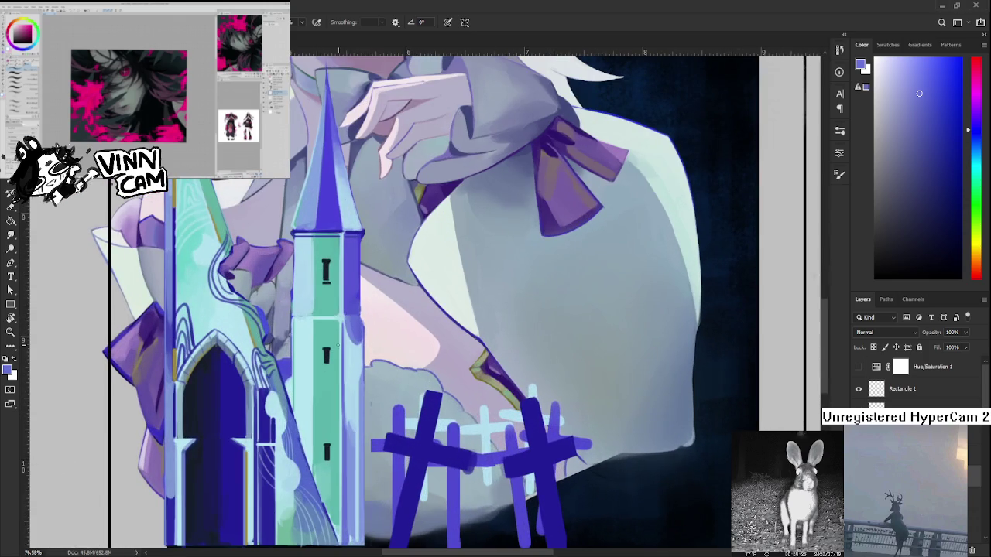
left_click(349, 344, "alt")
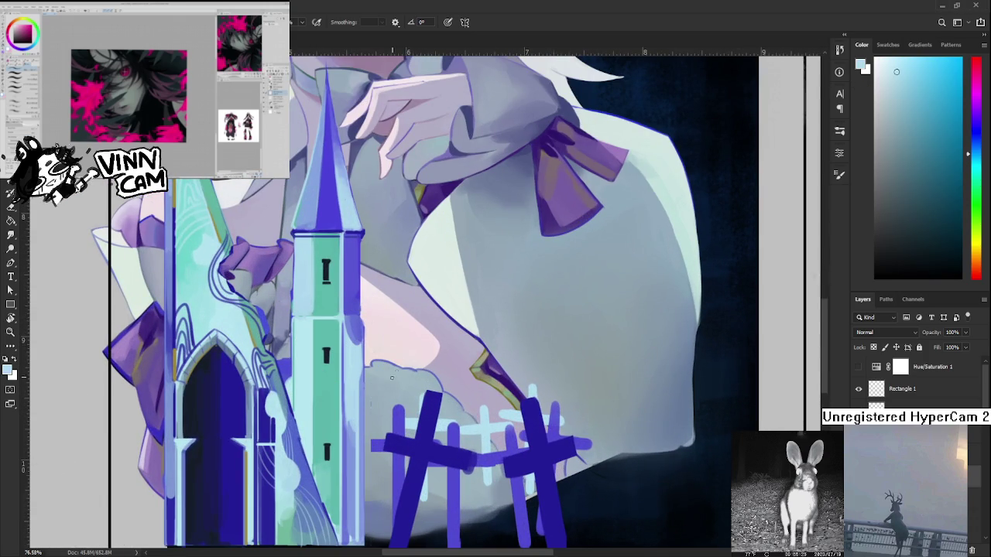
Paint light strokes on the tower's right edge, trying and undoing a darker blue-purple stroke.
mouse_move(350, 351)
left_mouse_down()
mouse_move(354, 317)
mouse_move(354, 350)
left_mouse_up()
left_click(351, 307, "alt")
left_click_drag(351, 317, 358, 341)
key("ctrl+z")
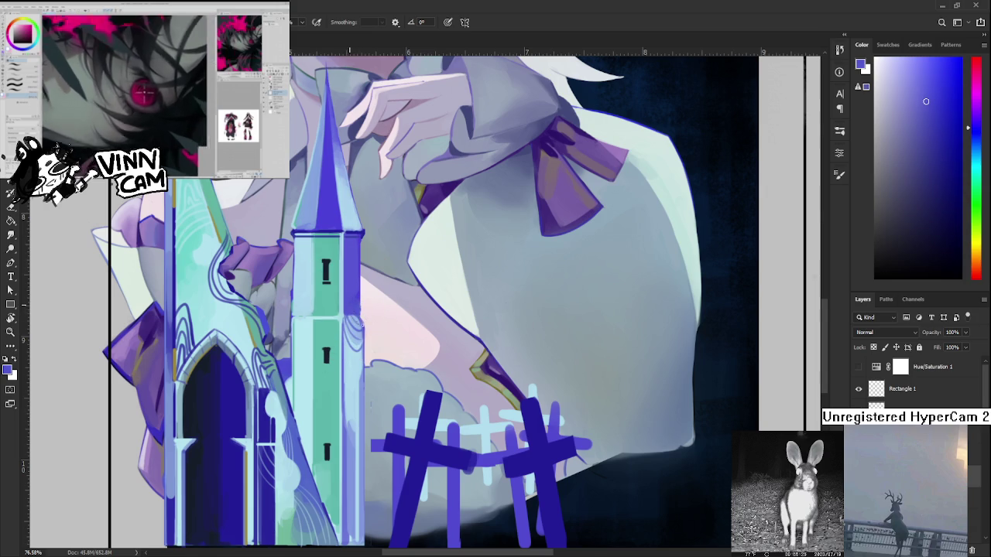
mouse_move(355, 320)
left_mouse_down()
mouse_move(343, 356)
mouse_move(364, 319)
left_mouse_up()
scroll(364, 319, "down", 5)
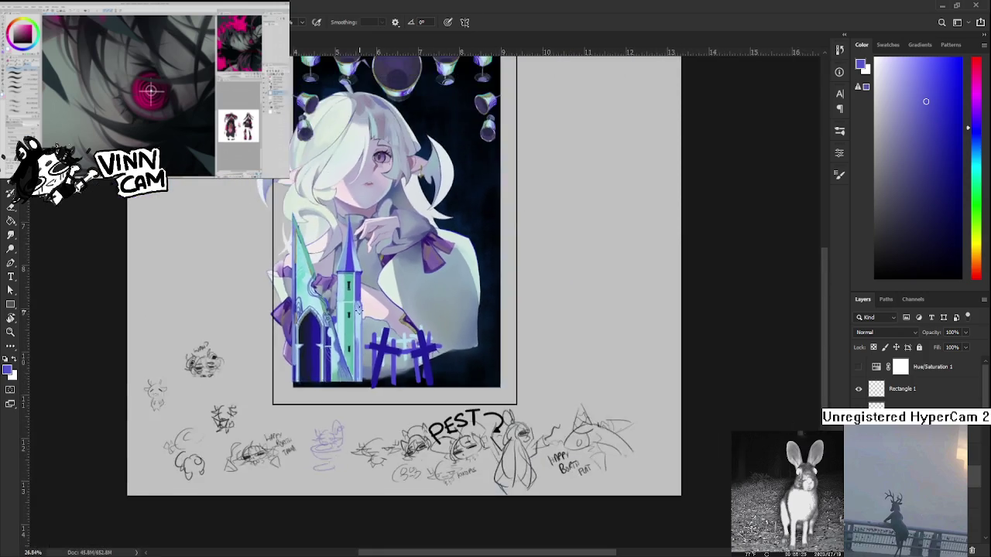
Brush a strong light vertical highlight down the tower's right edge.
scroll(370, 310, "up", 3)
scroll(372, 306, "up", 2)
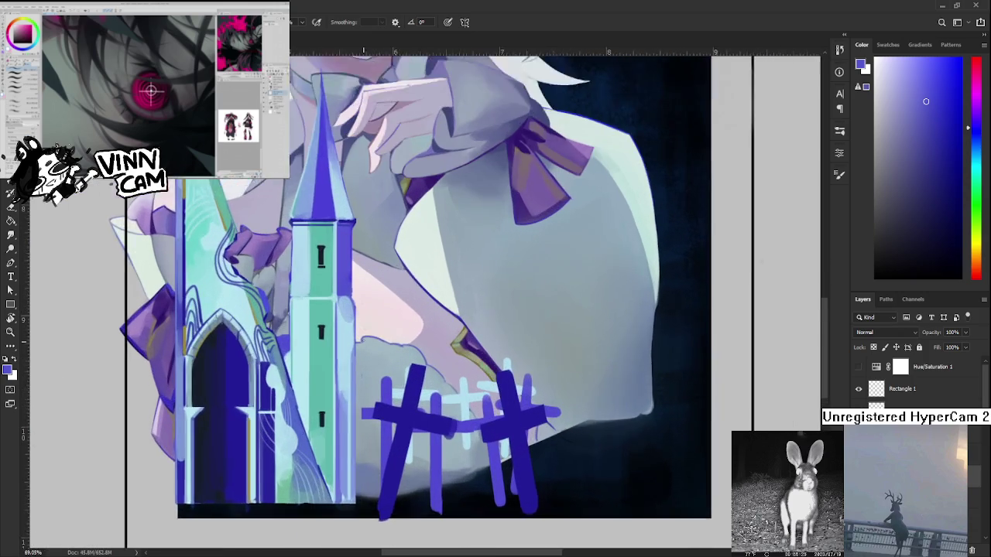
scroll(368, 325, "up", 1)
left_click_drag(365, 353, 365, 255)
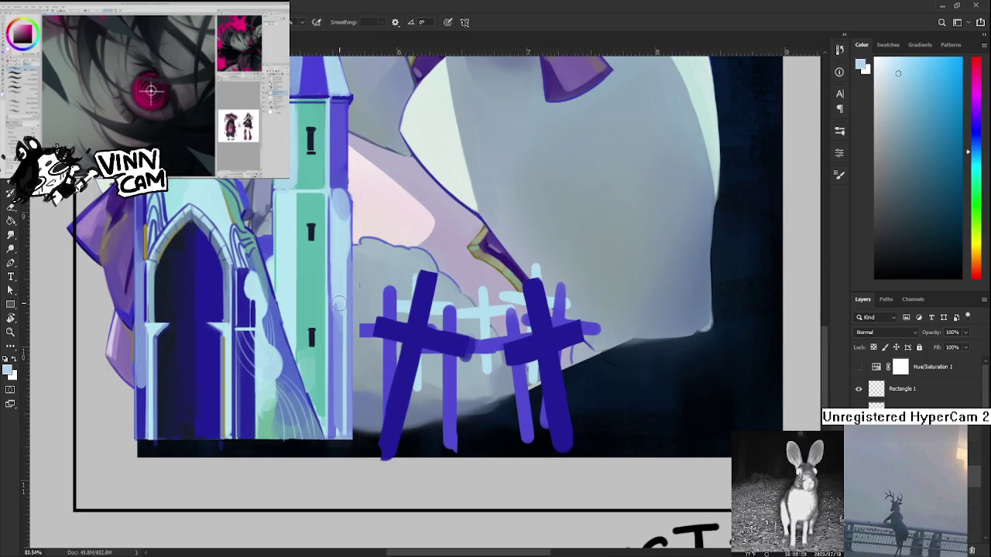
left_click_drag(338, 301, 338, 432)
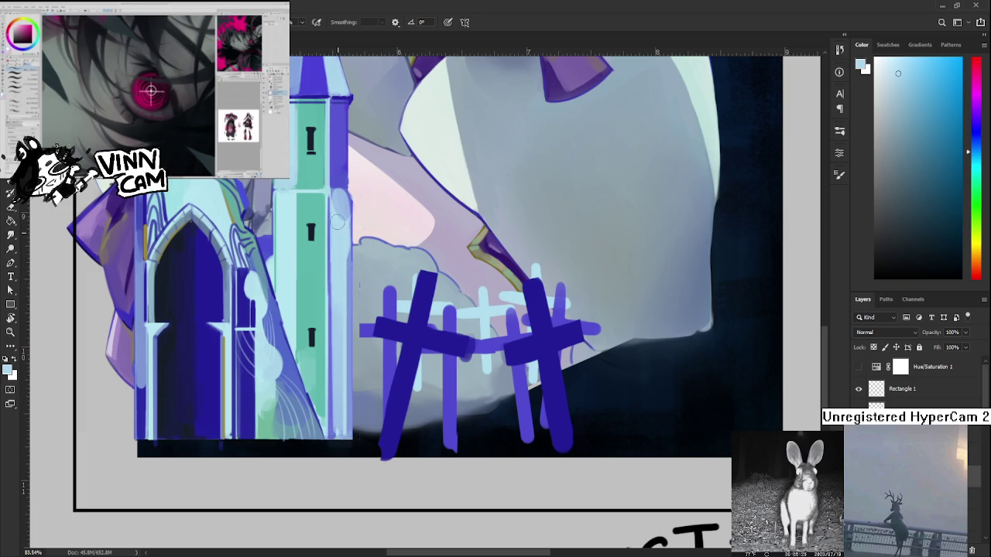
left_click_drag(341, 430, 338, 310)
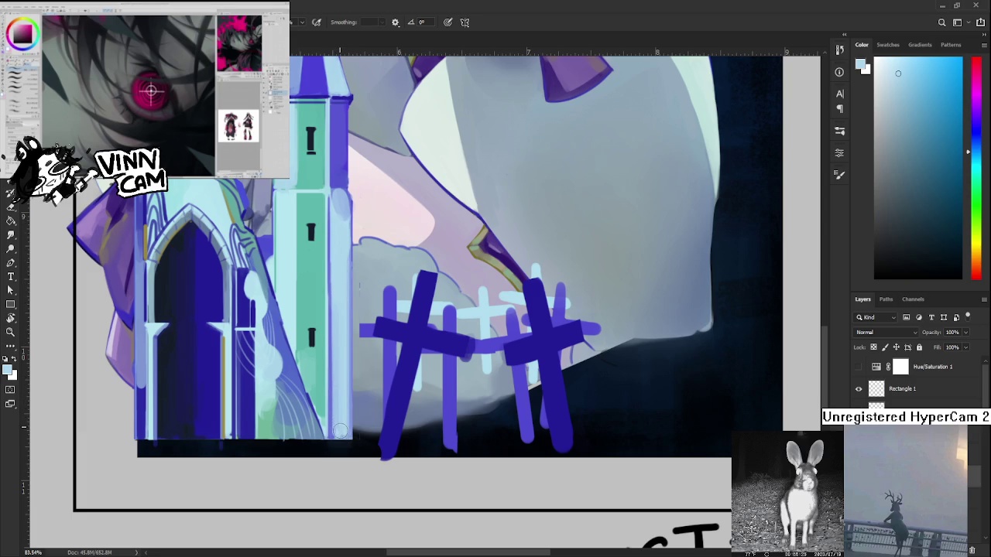
left_click_drag(341, 431, 337, 305)
Sample the tower edge's purple-blue and paint pale curved detail lines on the tower.
scroll(359, 287, "down", 5)
scroll(372, 309, "up", 3)
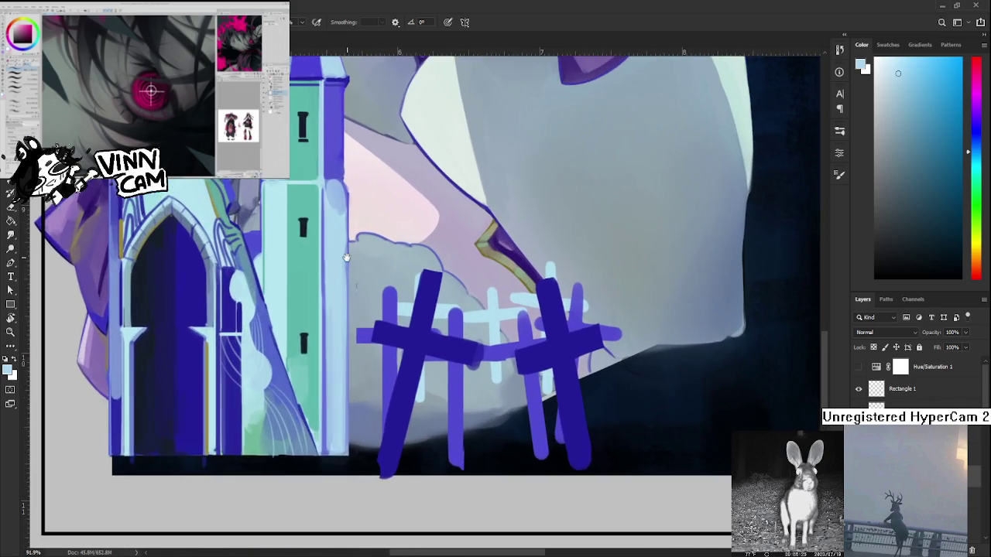
scroll(380, 341, "up", 3)
left_click(366, 271, "alt")
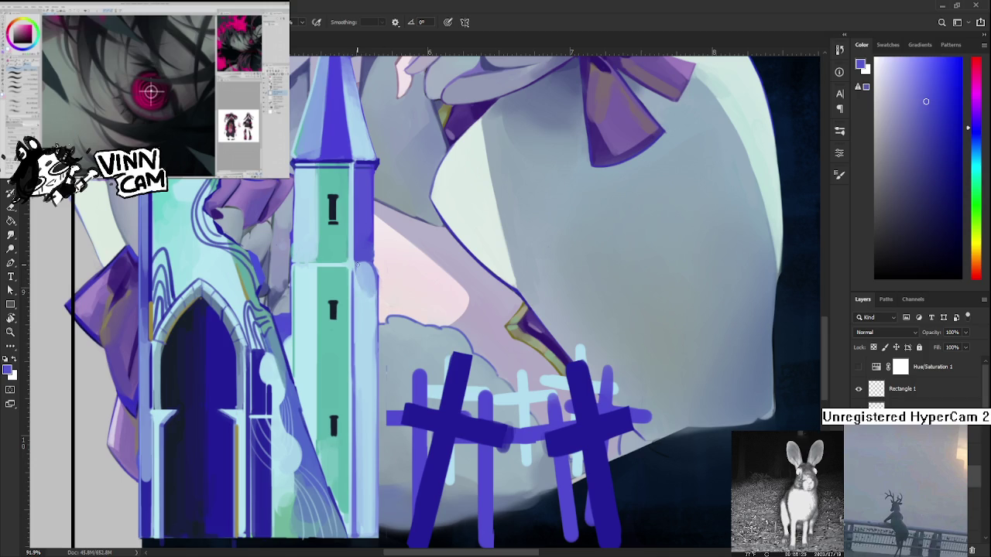
mouse_move(353, 266)
left_mouse_down()
mouse_move(371, 288)
mouse_move(365, 301)
left_mouse_up()
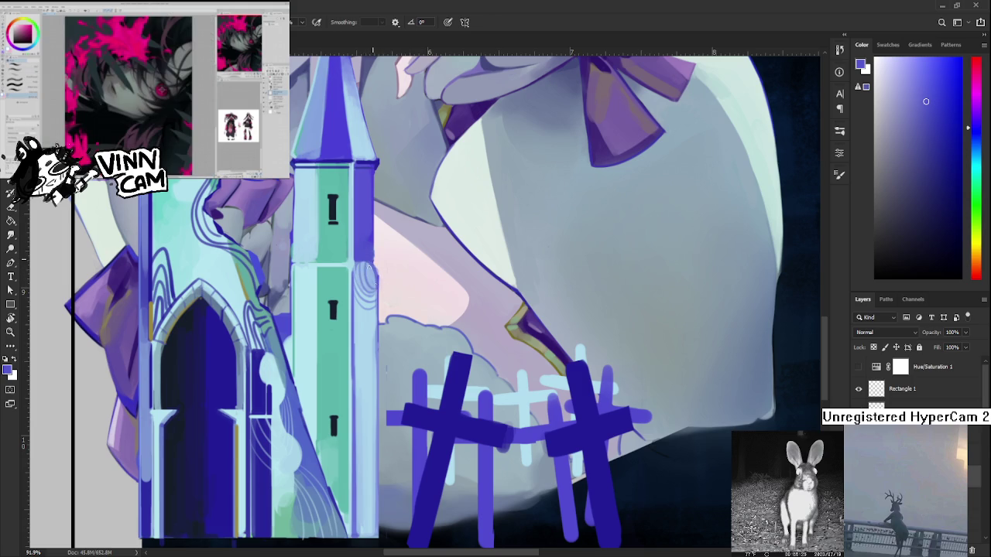
scroll(375, 279, "down", 4)
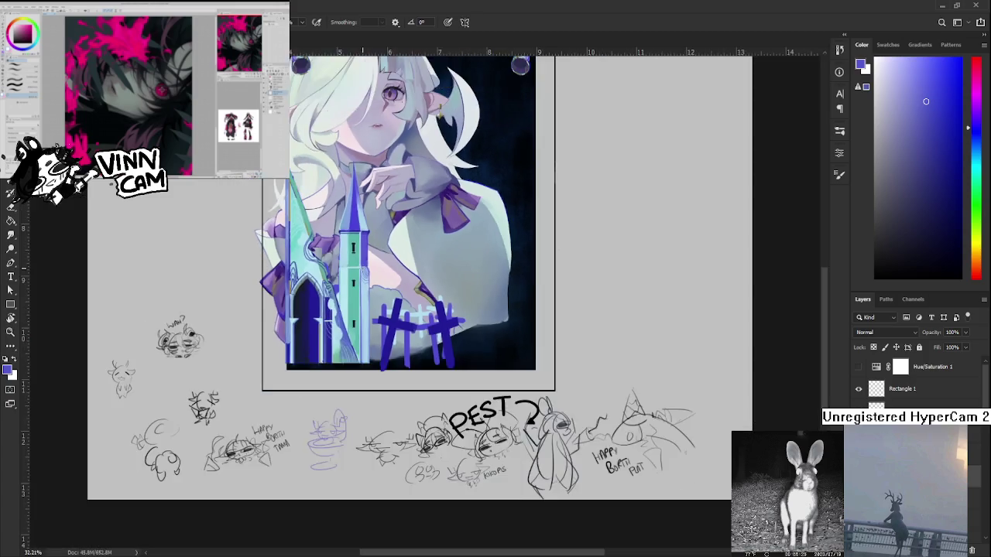
scroll(375, 278, "up", 5)
scroll(375, 281, "down", 2)
scroll(375, 281, "down", 3)
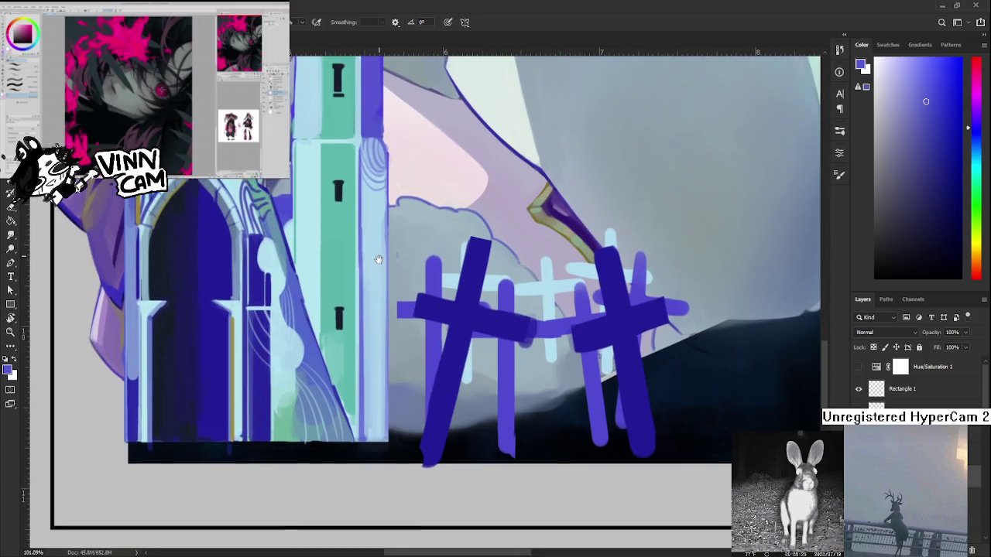
scroll(372, 294, "up", 2)
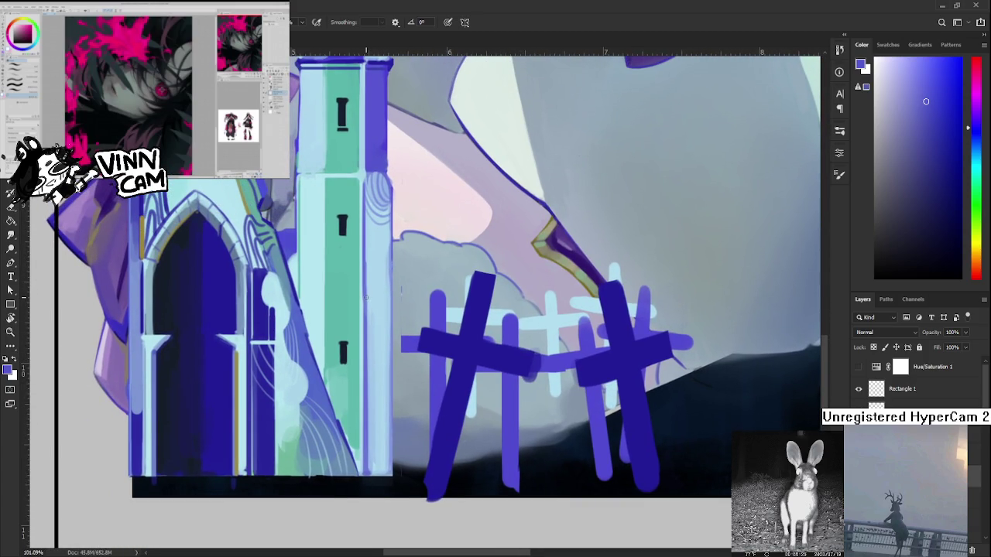
left_click(366, 400, "alt")
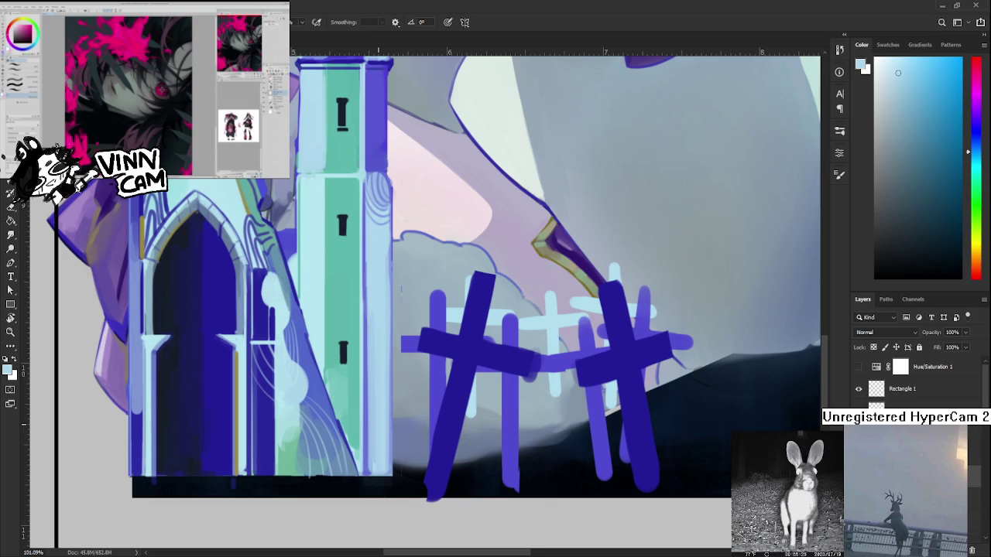
left_click(372, 220, "alt")
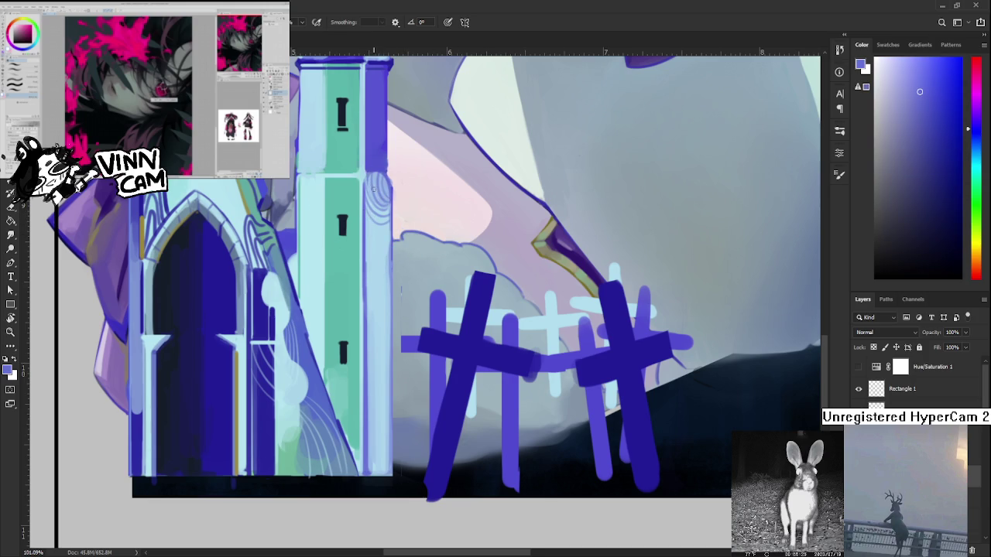
left_click_drag(369, 200, 370, 474)
key("ctrl+z")
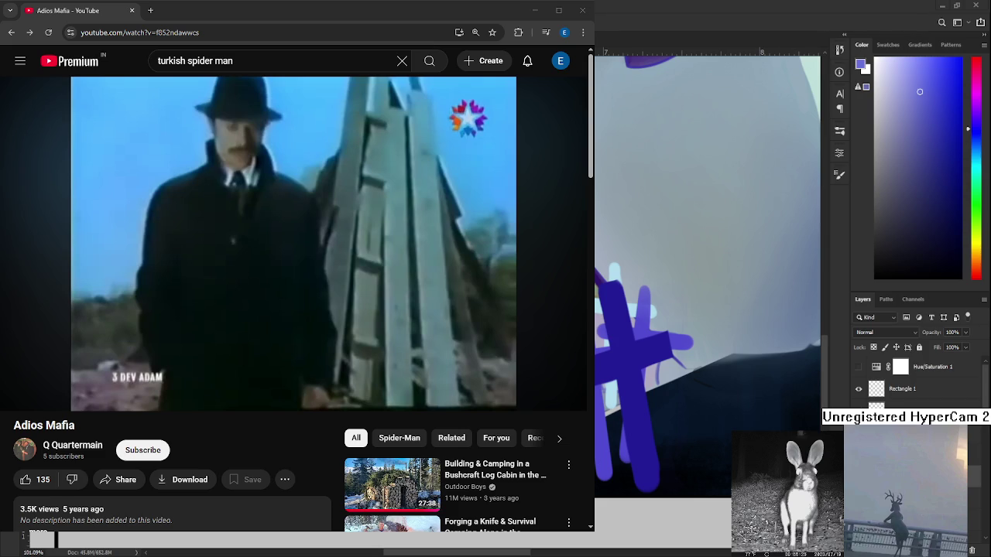
Resume the paused Adios Mafia video, then close the browser to show the painting.
left_click(20, 397)
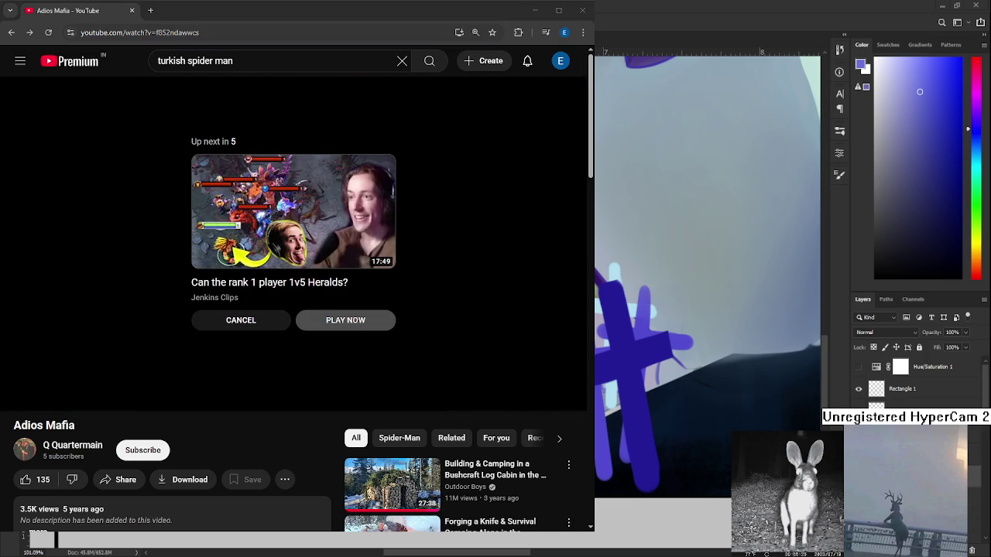
left_click(582, 10)
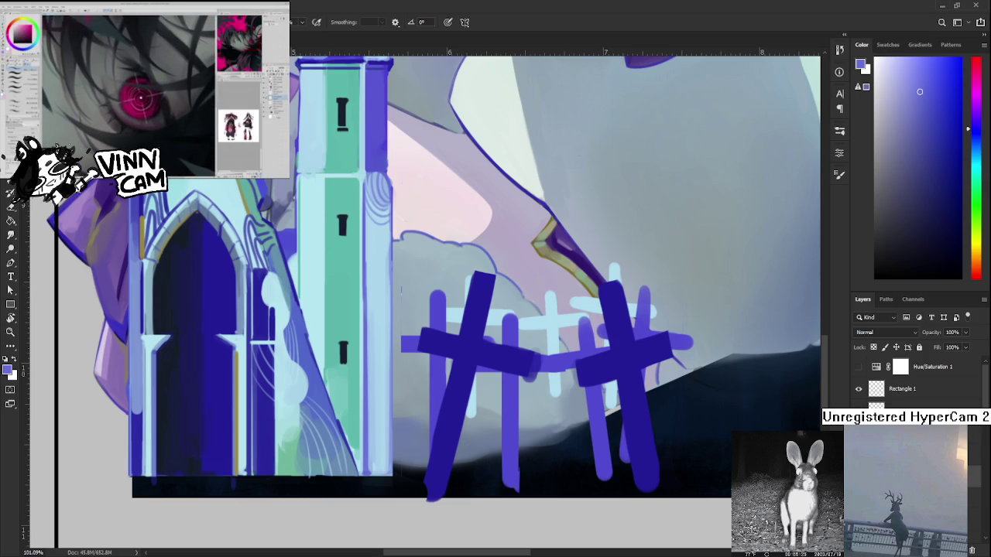
Resume the paused 'kenichi smith: american ninja' YouTube video with the spacebar.
scroll(284, 367, "down", 3)
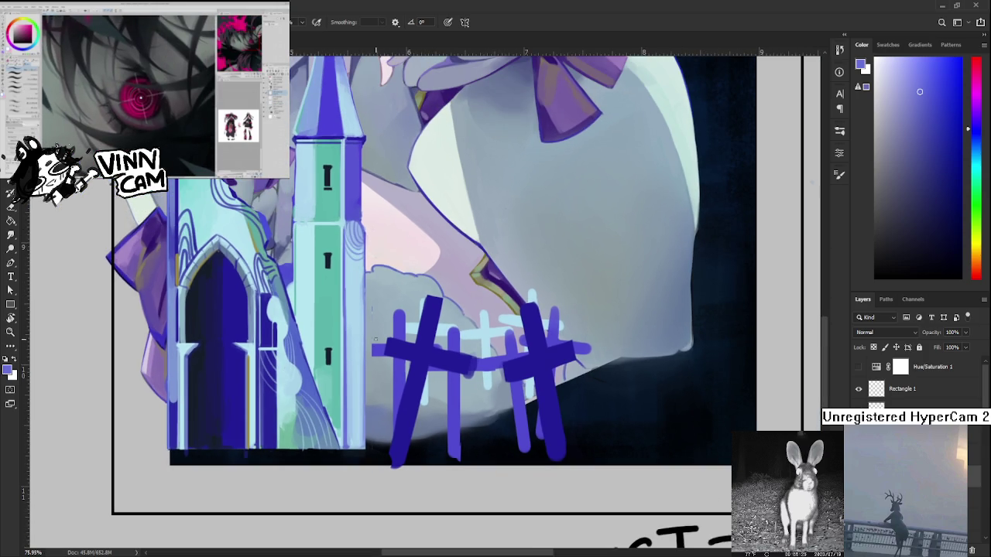
scroll(376, 337, "up", 2)
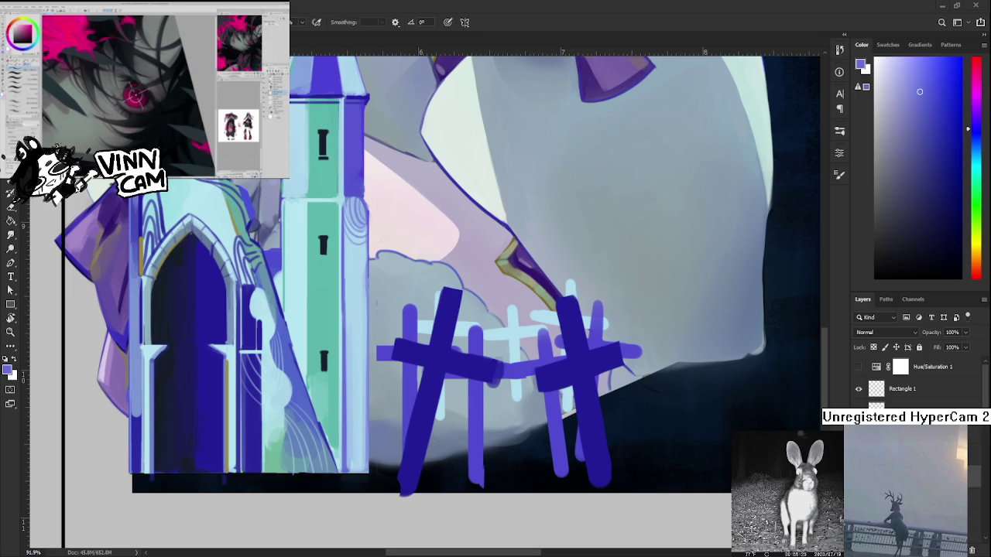
scroll(398, 456, "down", 3)
scroll(395, 457, "up", 2)
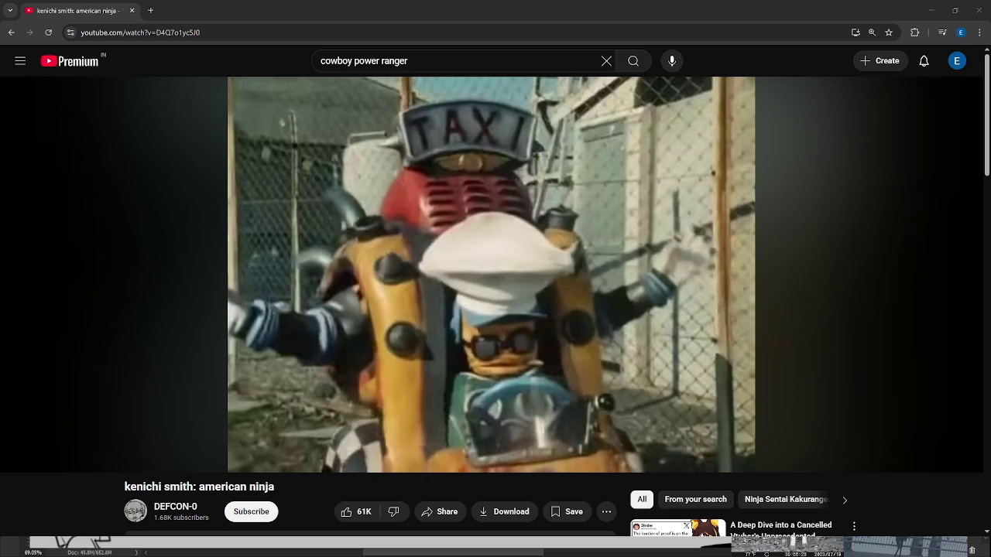
key("space")
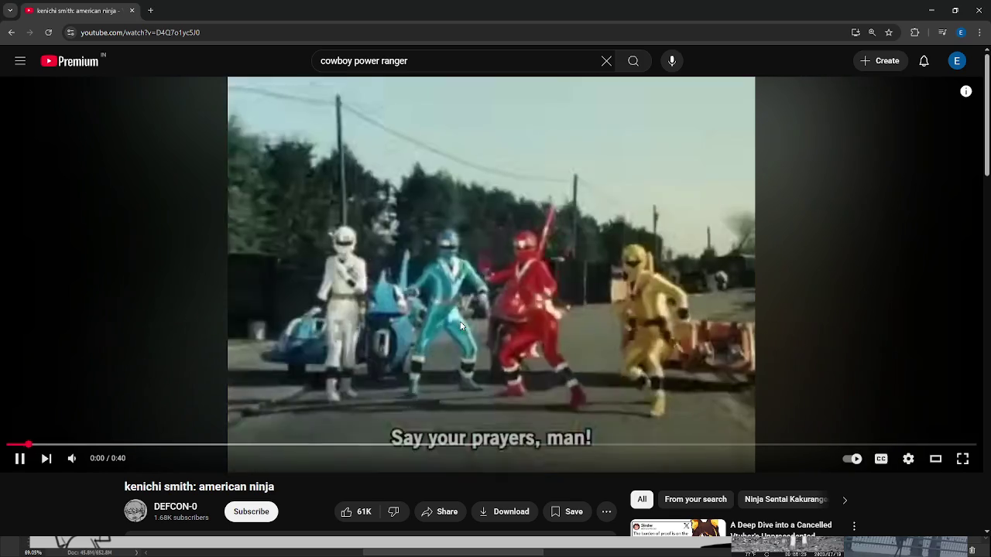
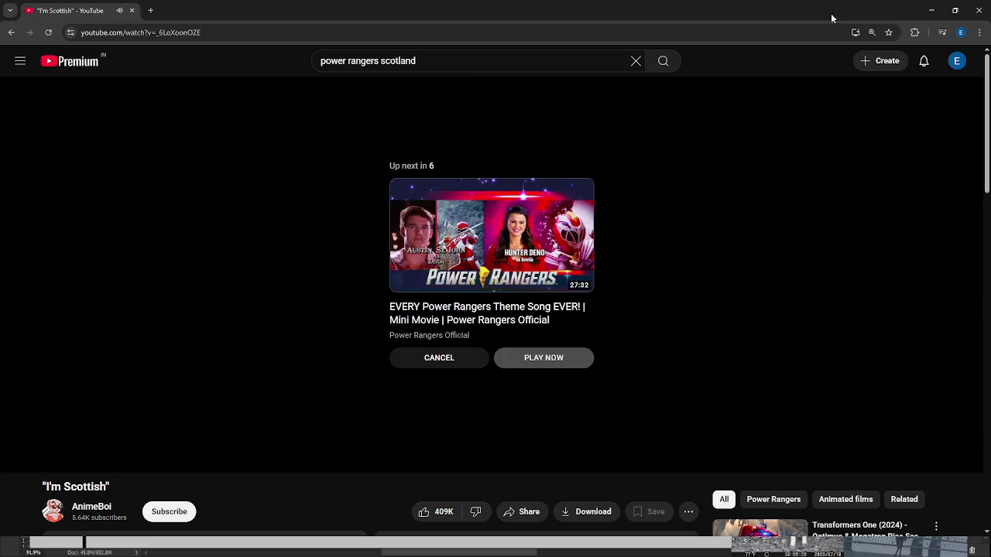
Close the Chrome YouTube window to return to the Photoshop church painting.
left_click(976, 12)
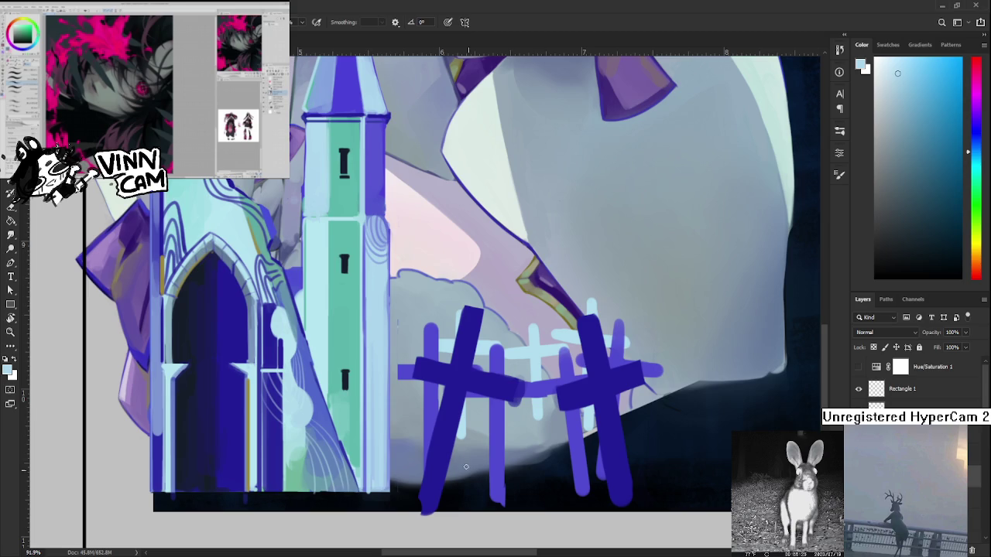
Sample the tower's blue-purple and light-blue colours, briefly toggling to the Eraser and back to Brush.
scroll(378, 405, "down", 1)
scroll(345, 394, "down", 1)
scroll(345, 395, "up", 1)
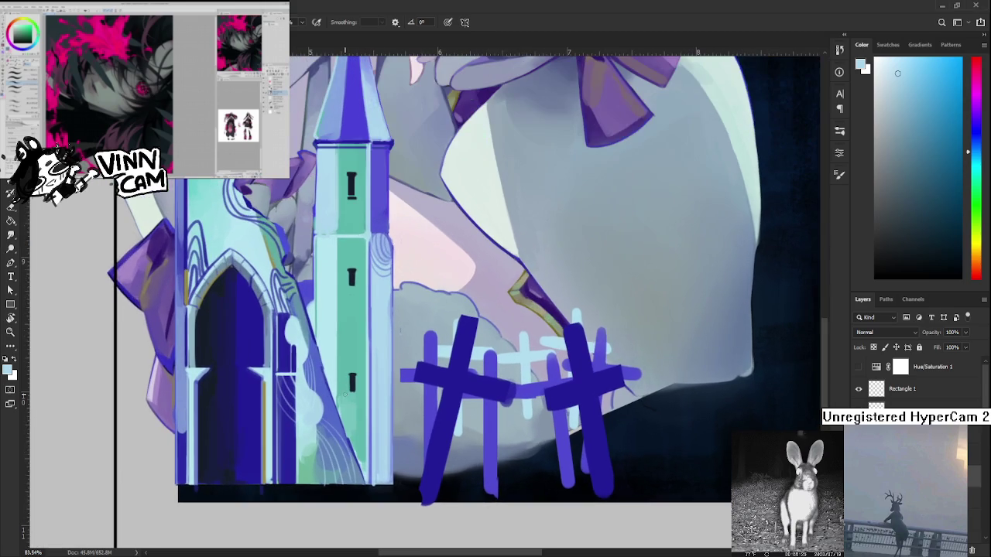
left_click_drag(410, 294, 364, 336)
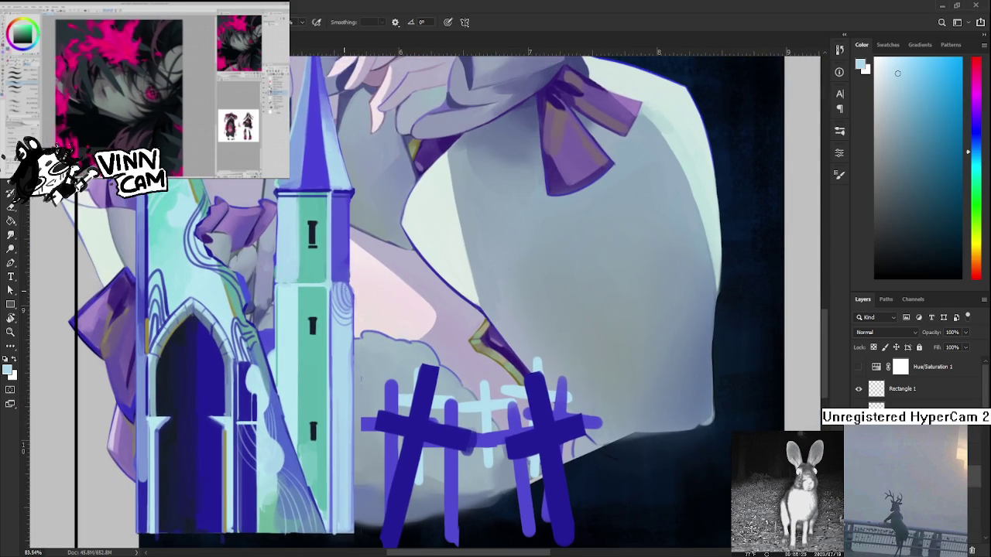
left_click(334, 279, "alt")
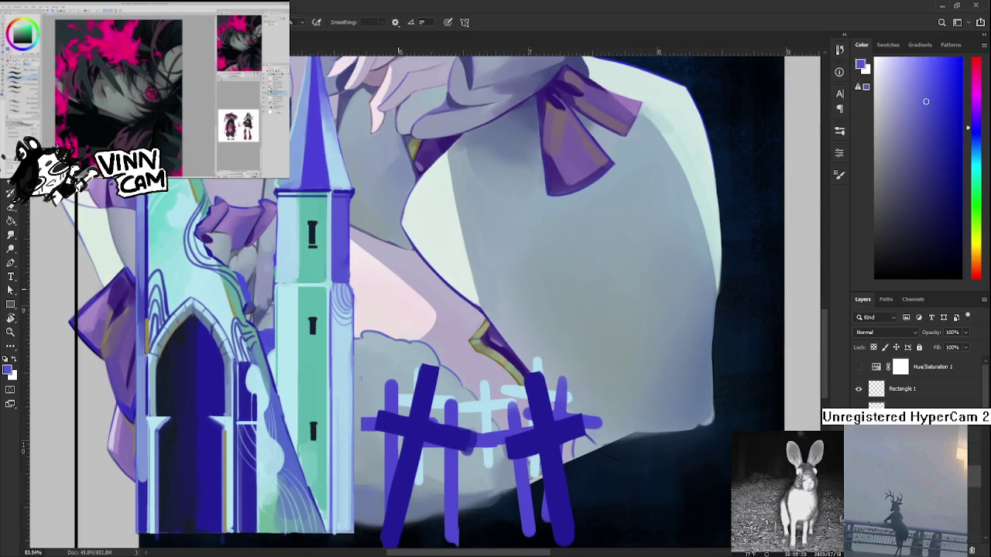
scroll(395, 310, "down", 3)
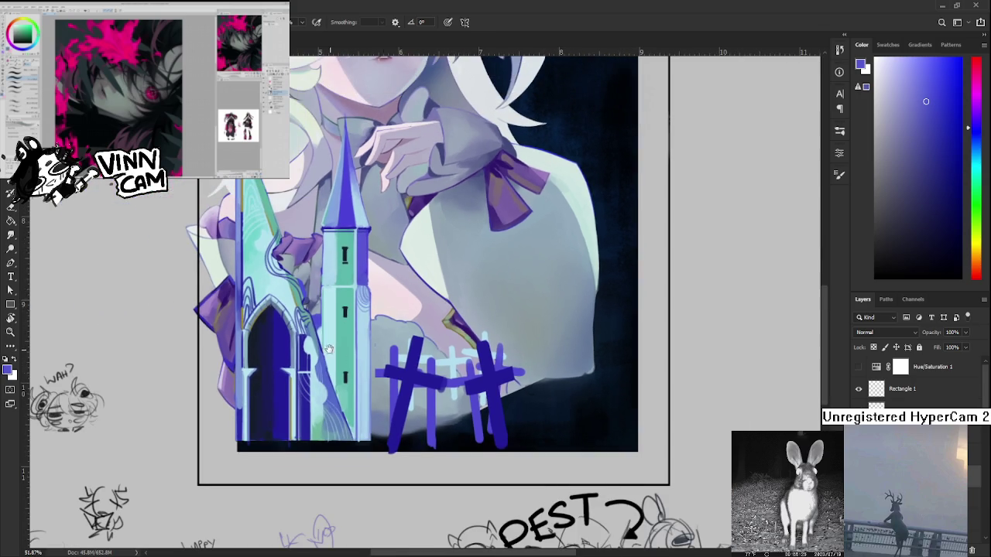
scroll(350, 355, "up", 1)
left_click(361, 349, "alt")
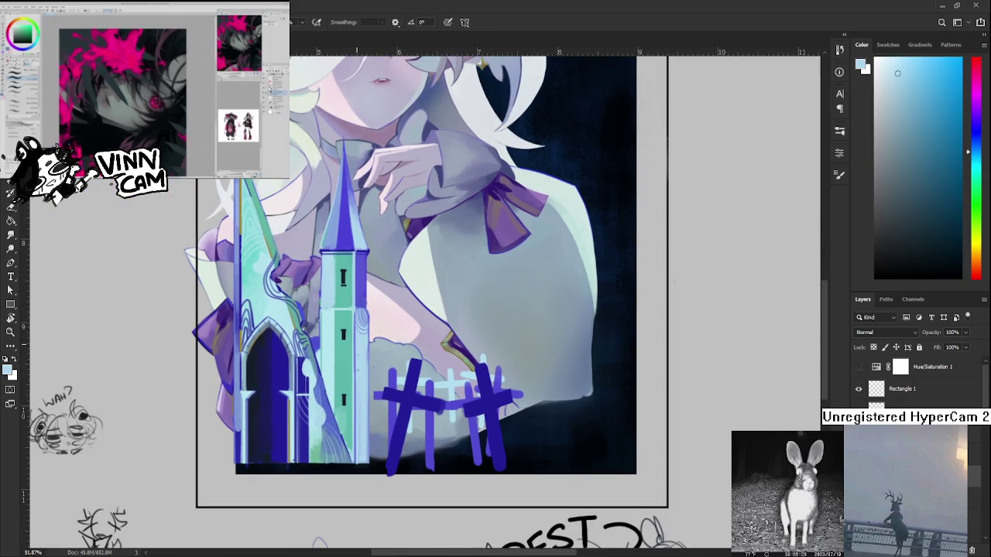
key("e")
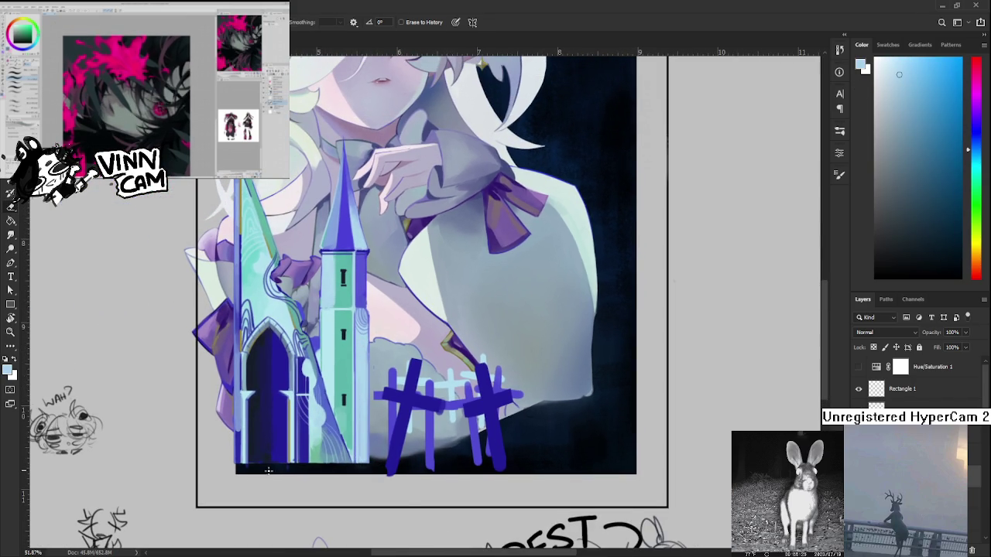
scroll(377, 360, "up", 5)
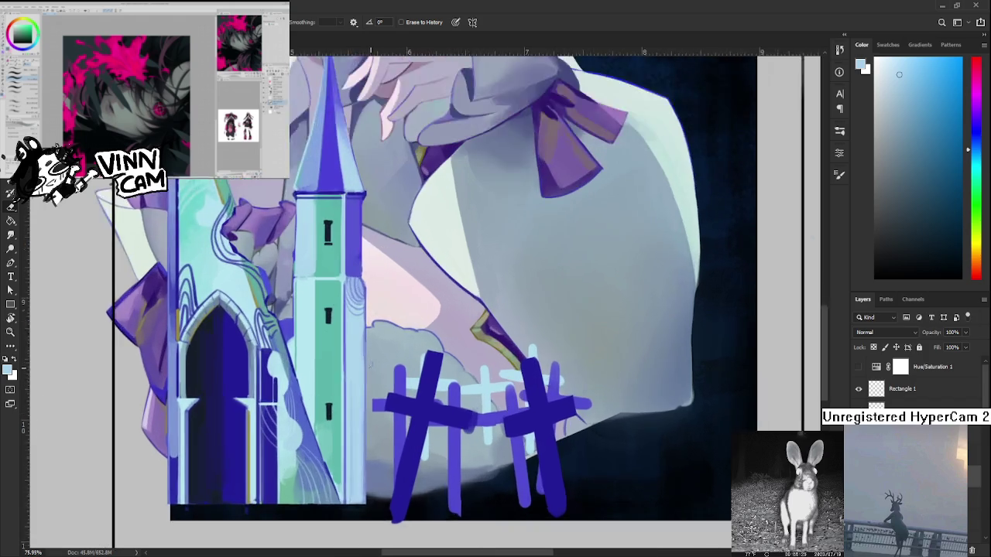
key("b")
left_click(351, 231, "alt")
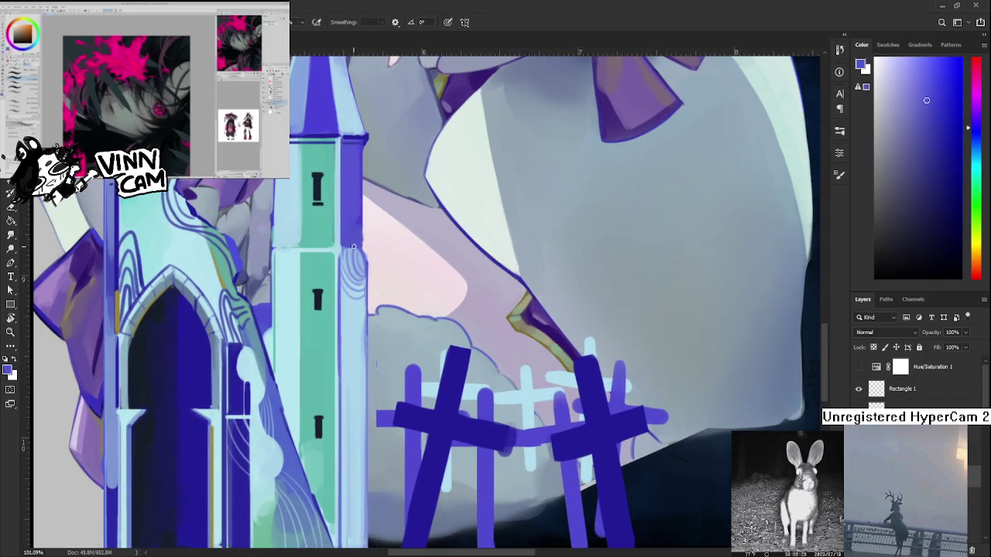
Darken the tower's lower right edge with purple-blue strokes.
scroll(351, 230, "down", 1)
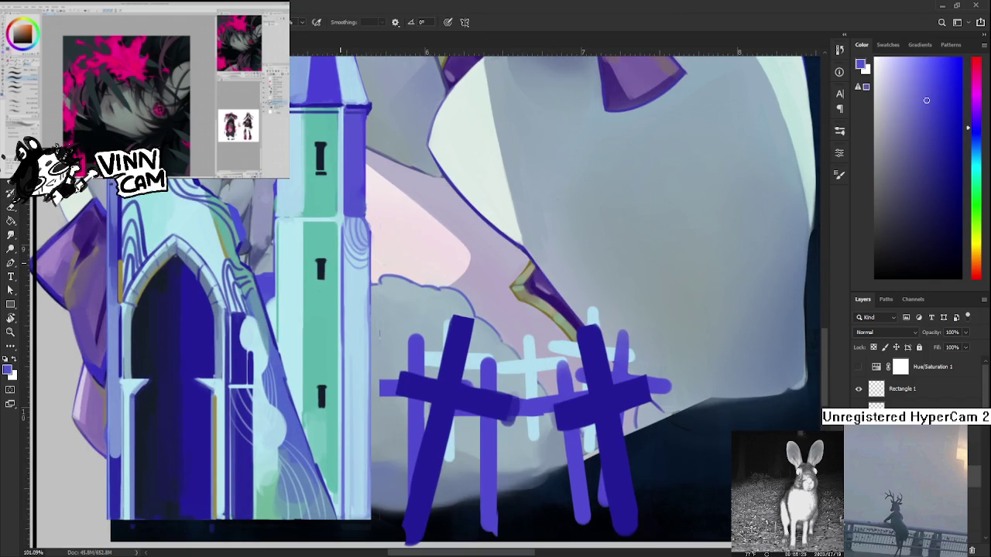
scroll(381, 332, "down", 2)
scroll(381, 333, "down", 3)
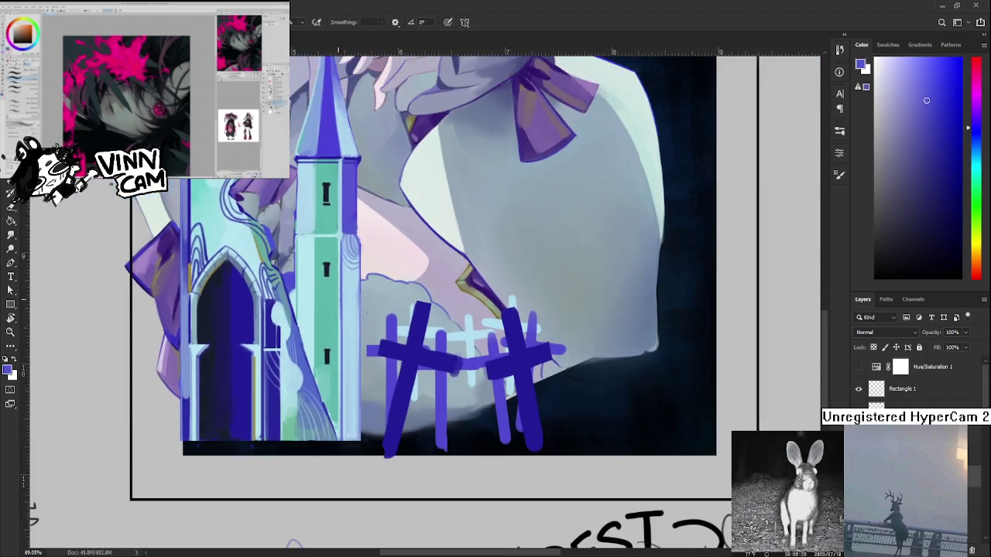
scroll(382, 301, "up", 4)
mouse_move(367, 432)
left_mouse_down()
mouse_move(358, 474)
mouse_move(356, 459)
left_mouse_up()
left_click_drag(358, 413, 356, 464)
left_click_drag(357, 431, 360, 474)
Paint light-blue strokes over the tower edge, resampling nearby blues.
left_click(360, 410, "alt")
mouse_move(362, 406)
left_mouse_down()
mouse_move(361, 422)
mouse_move(360, 379)
left_mouse_up()
left_click(363, 423, "alt")
left_click(363, 438, "alt")
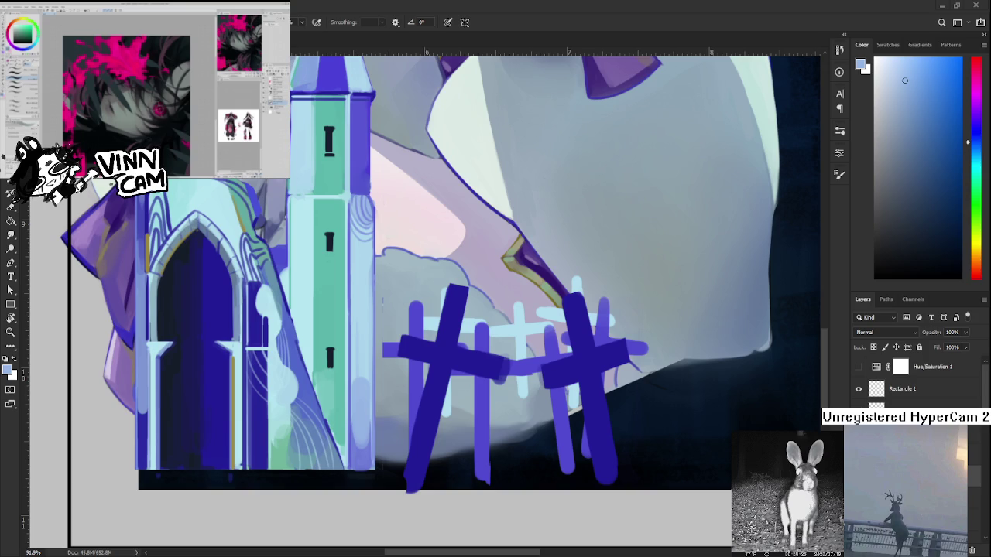
Paint a lavender stroke up the tower base's right edge, redoing it until it fits.
scroll(317, 343, "down", 1)
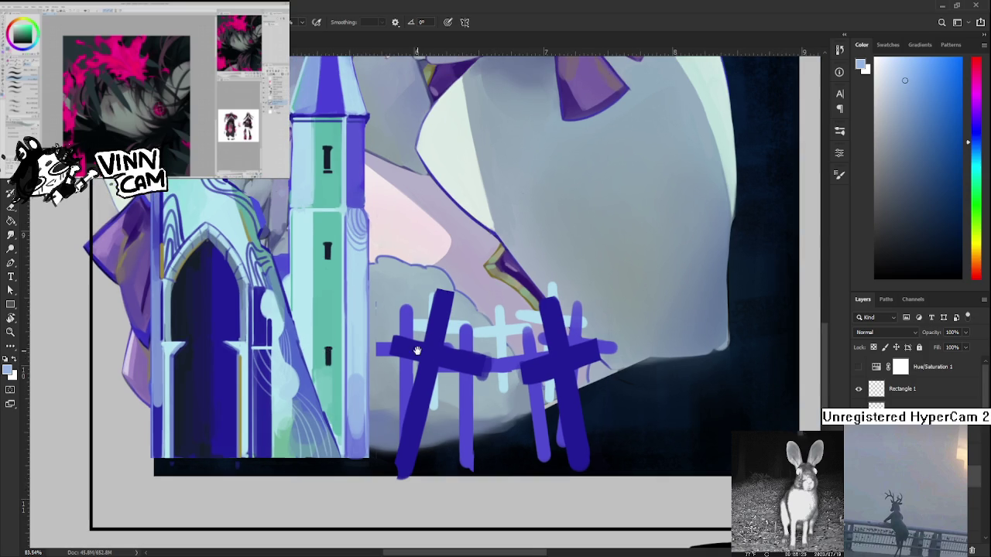
left_click_drag(422, 353, 423, 394)
left_click(362, 484, "alt")
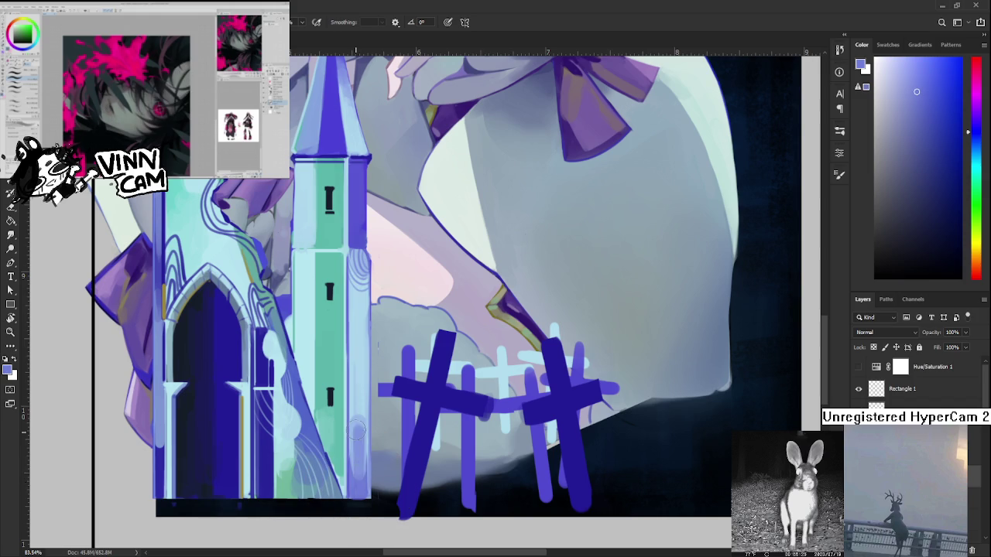
left_click_drag(361, 482, 359, 417)
key("ctrl+z")
left_click_drag(360, 484, 359, 396)
key("ctrl+z")
left_click_drag(360, 484, 357, 403)
key("ctrl+z")
left_click_drag(360, 484, 356, 401)
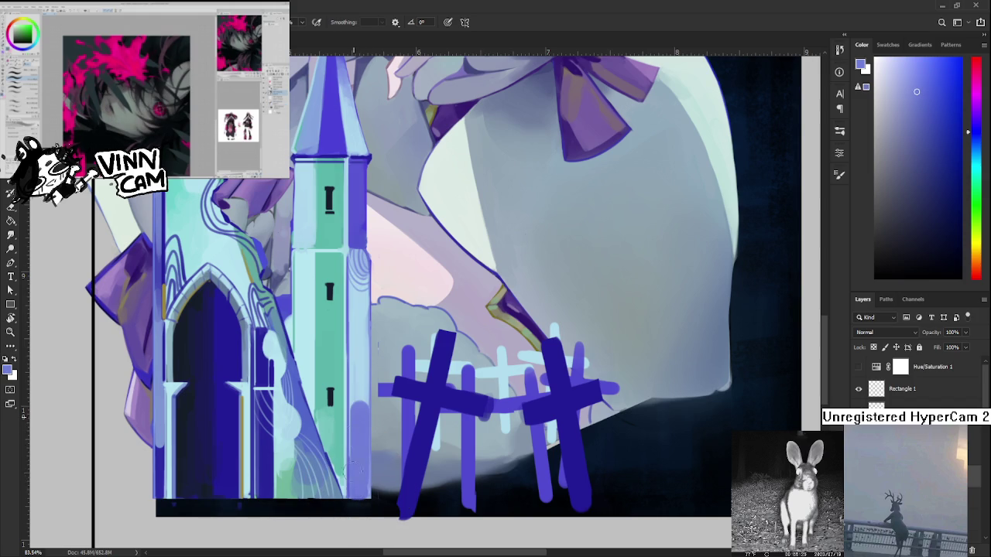
key("ctrl+z")
left_click_drag(361, 482, 358, 405)
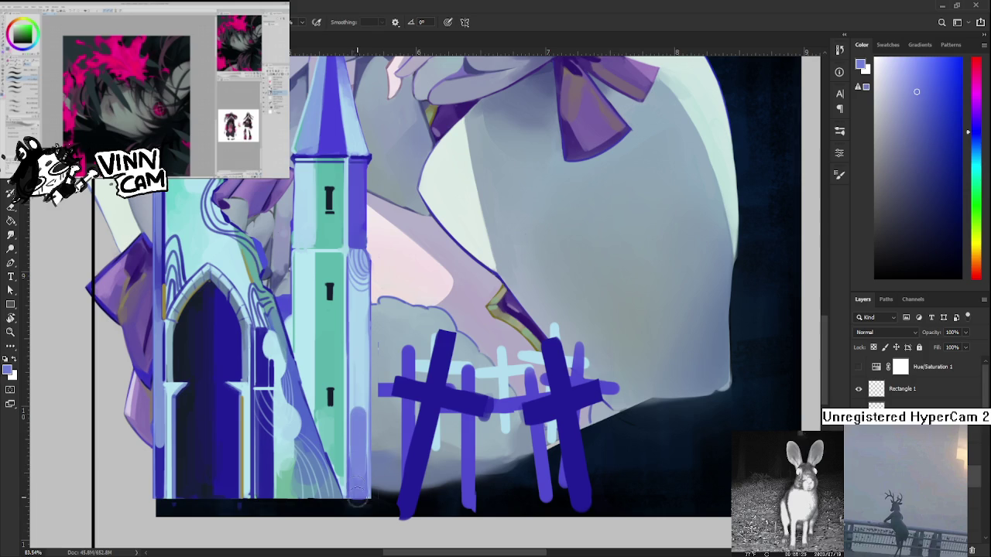
Repaint the right-edge strip in a paler blue-grey sampled from the tower.
left_click(362, 415, "alt")
left_click(362, 419, "alt")
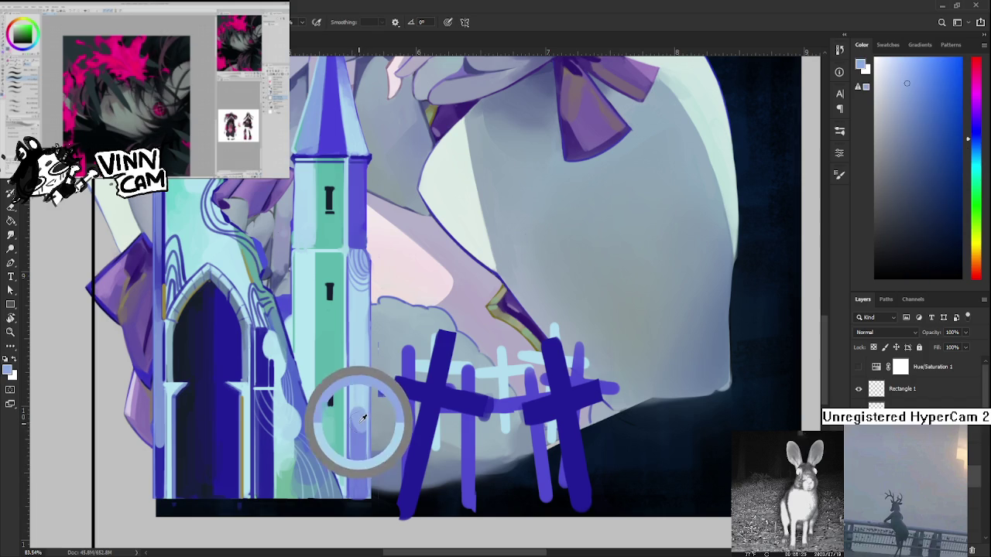
left_click_drag(359, 445, 359, 380)
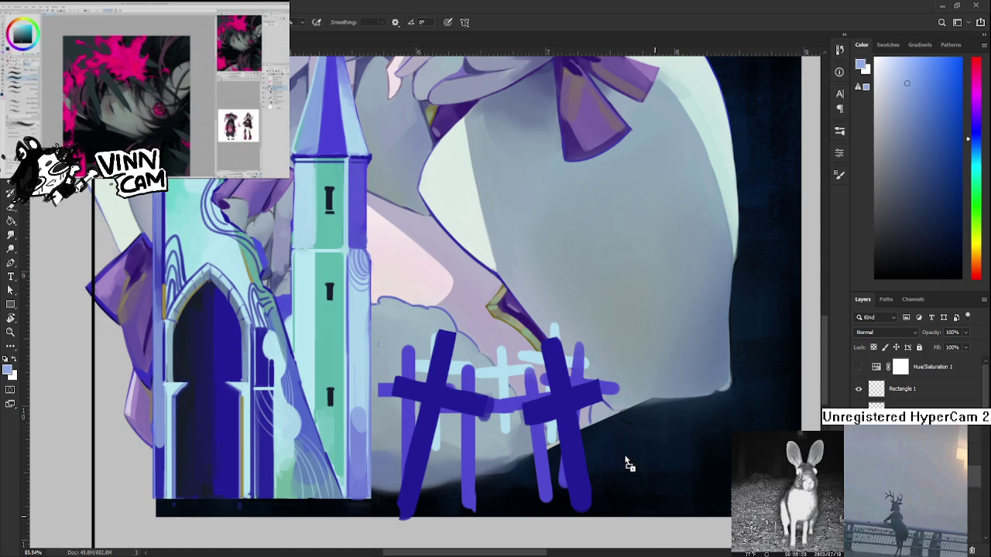
scroll(615, 422, "down", 3)
key("ctrl+v")
scroll(487, 268, "down", 3)
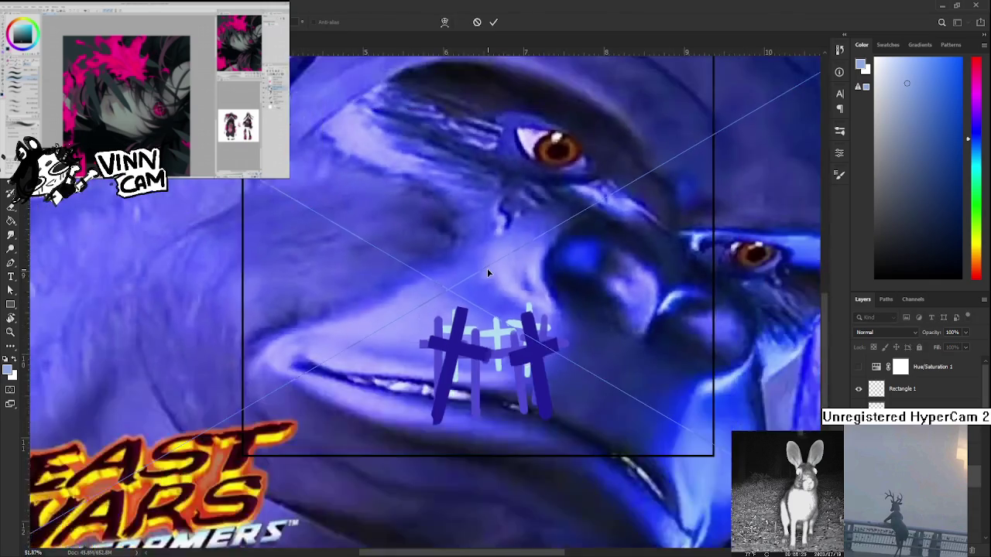
scroll(490, 284, "down", 1)
left_click_drag(614, 263, 329, 433)
left_click_drag(263, 468, 403, 357)
key("Return")
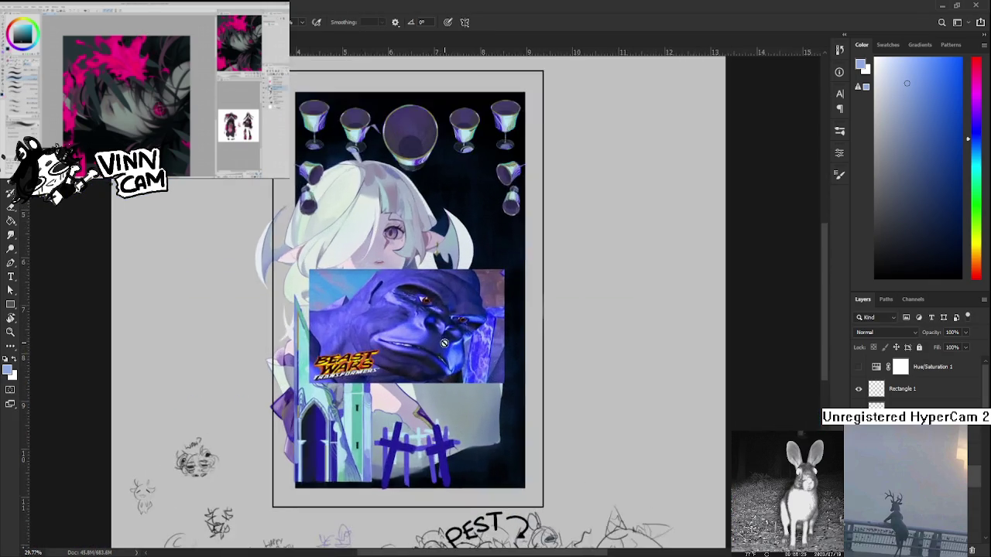
scroll(434, 342, "up", 3)
scroll(434, 342, "up", 1)
scroll(433, 342, "up", 1)
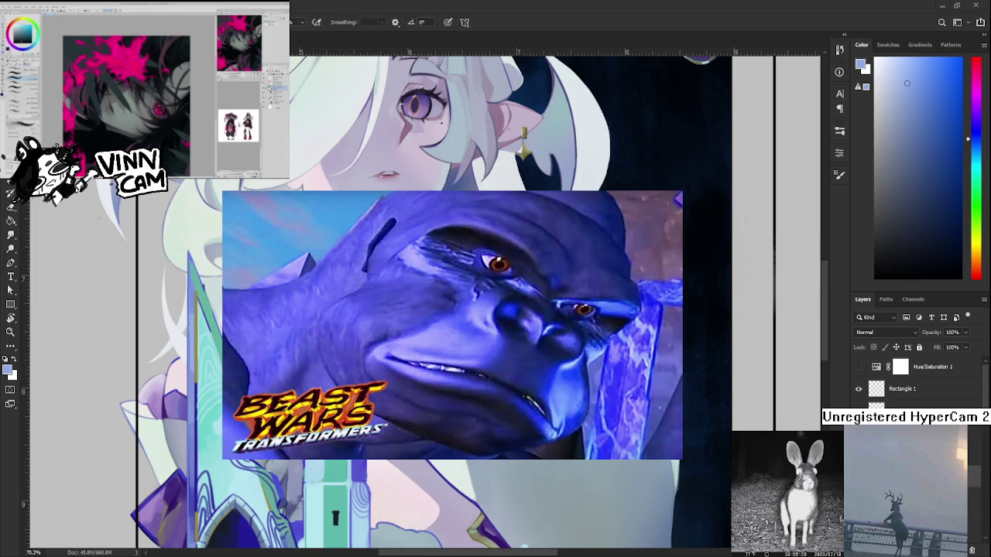
scroll(439, 308, "down", 2)
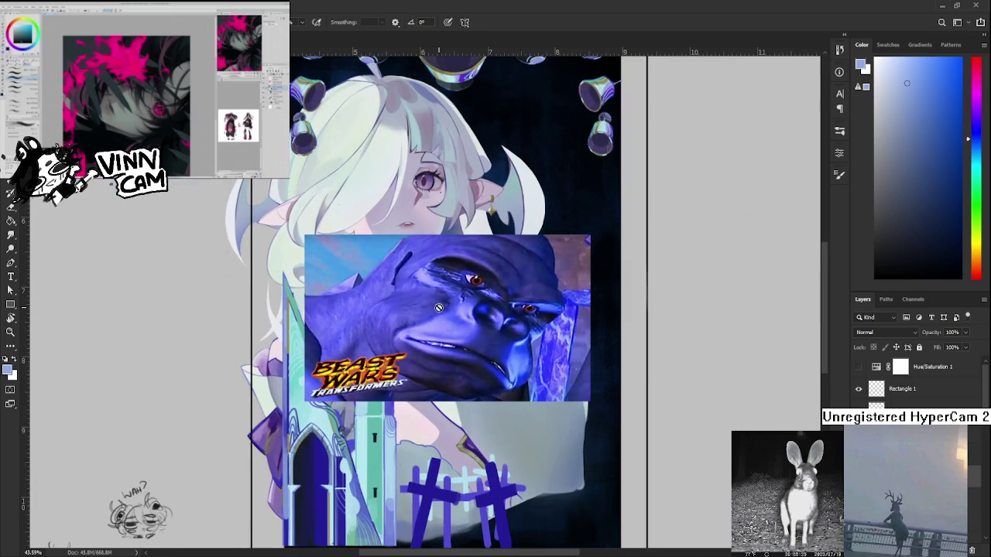
scroll(438, 308, "up", 1)
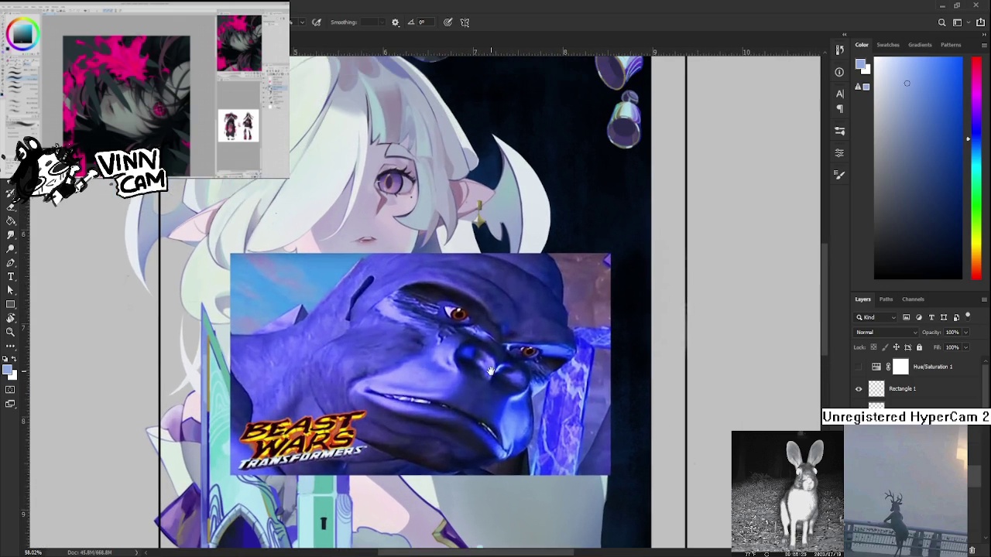
left_click_drag(521, 330, 490, 370)
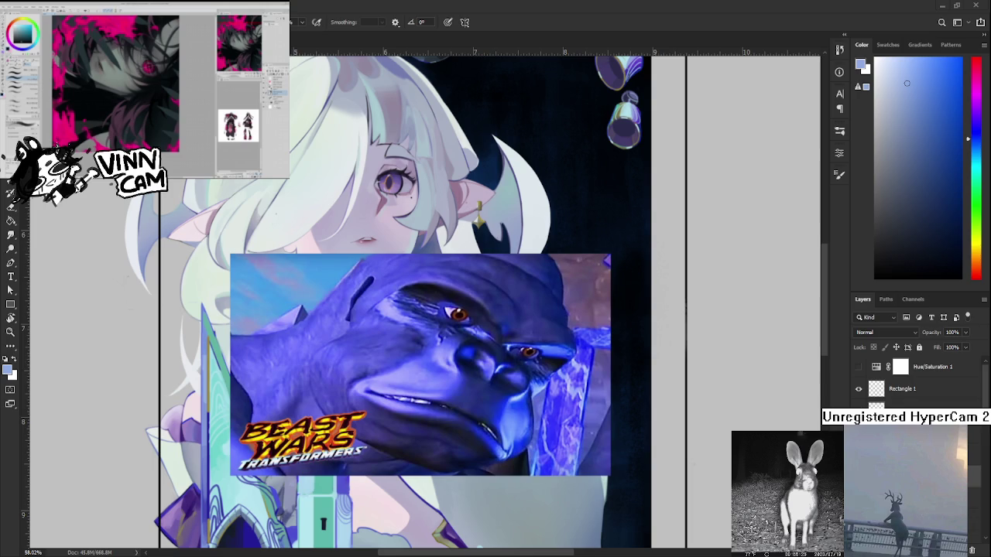
scroll(429, 414, "down", 2)
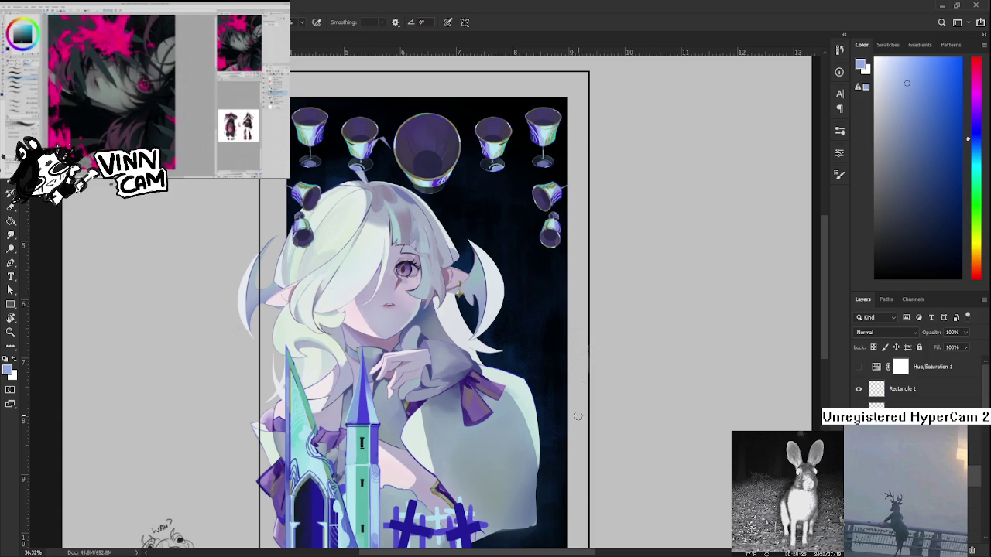
Sample several light, grey and violet blues from the tower.
left_click_drag(554, 445, 515, 378)
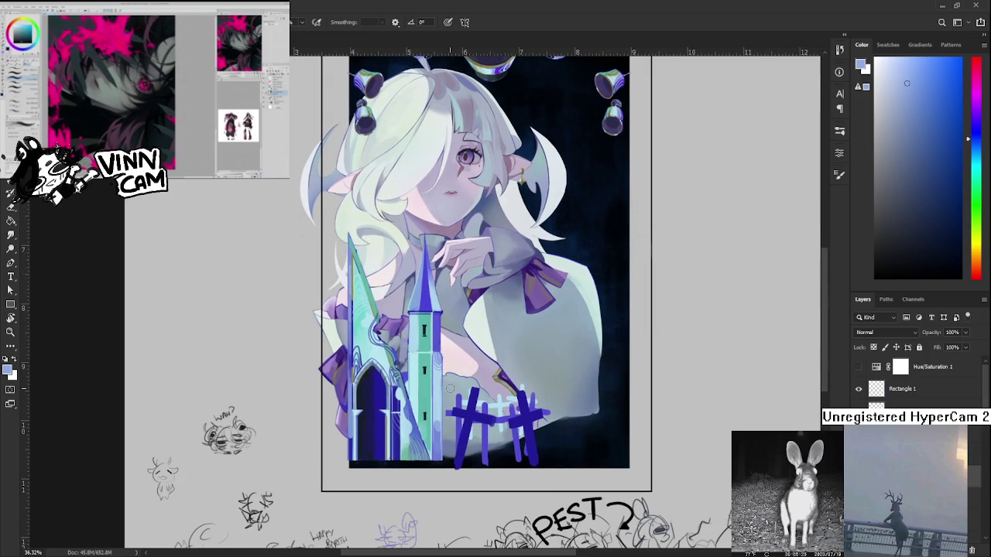
scroll(457, 391, "up", 1)
scroll(435, 393, "up", 3)
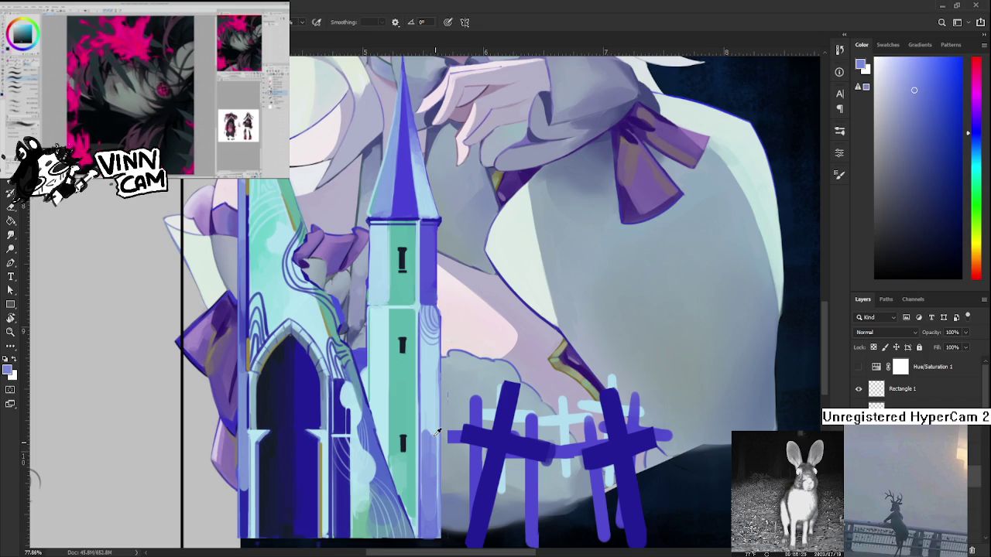
left_click(436, 433, "alt")
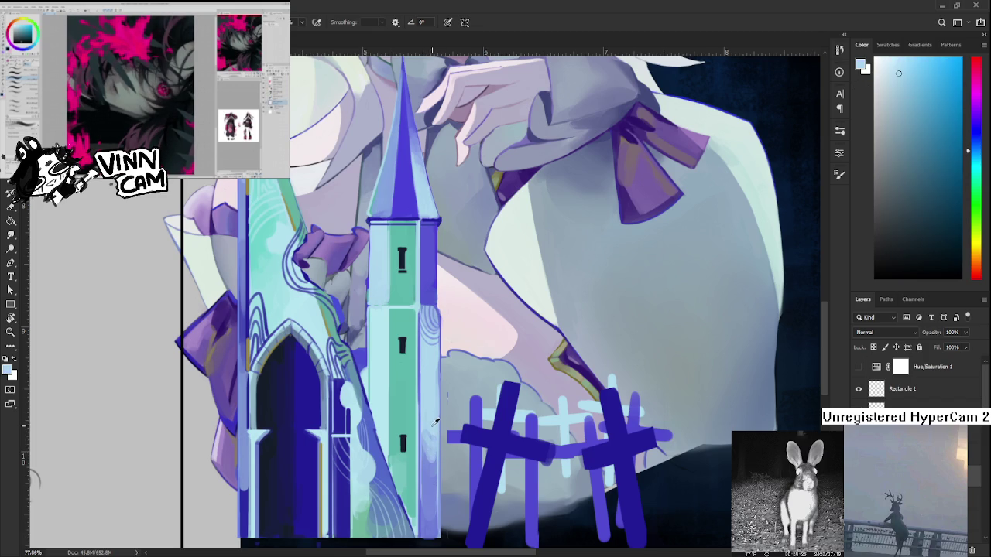
left_click(430, 457, "alt")
left_click(430, 439, "alt")
left_click(429, 465, "alt")
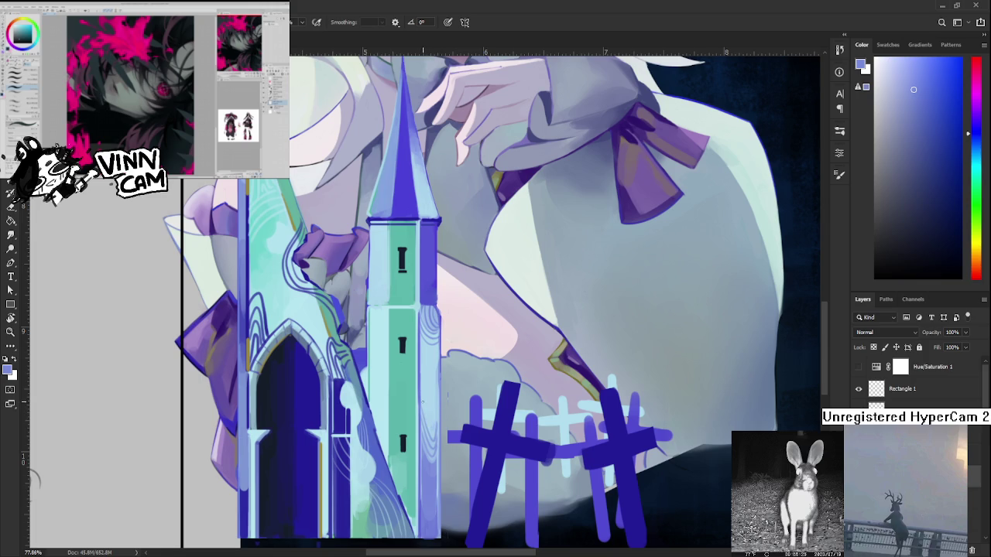
scroll(446, 395, "down", 5)
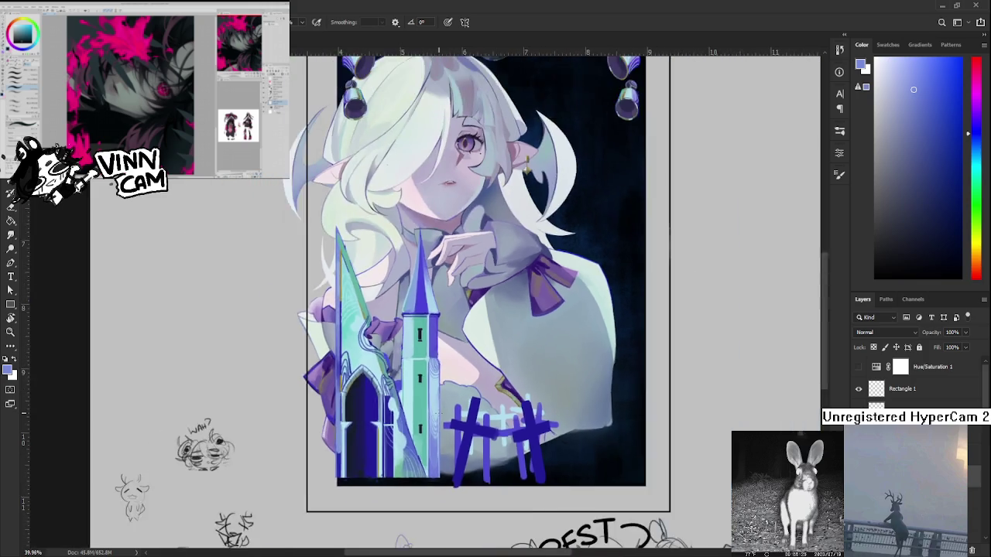
scroll(76, 384, "up", 2)
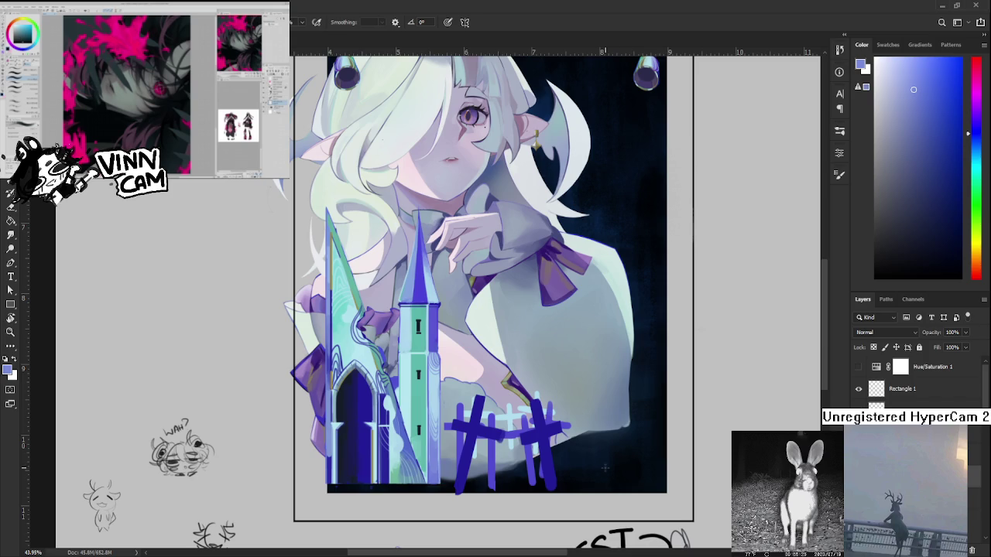
Paint a light cyan highlight on the tower's upper edge using sampled teal and cyan.
scroll(394, 382, "up", 2)
scroll(403, 391, "up", 2)
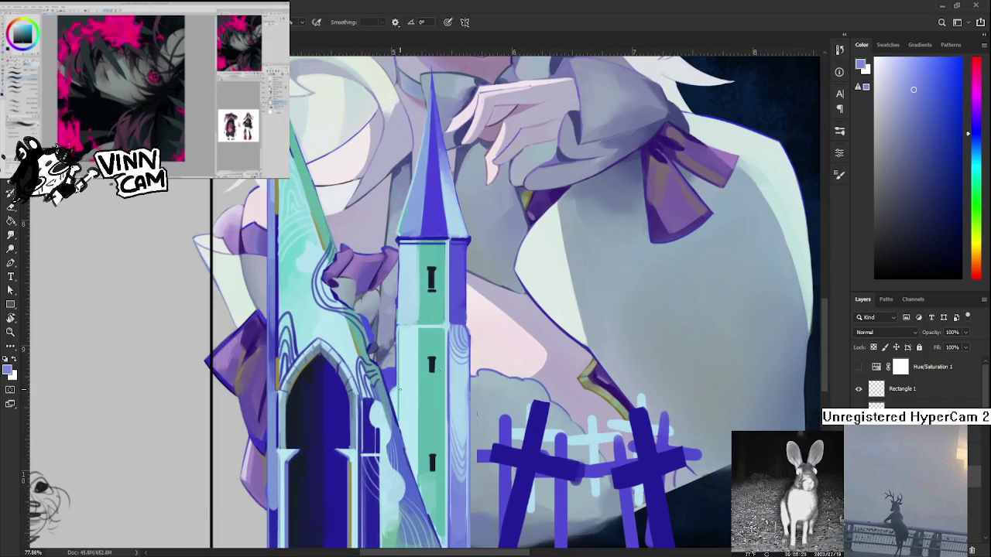
left_click(425, 404, "alt")
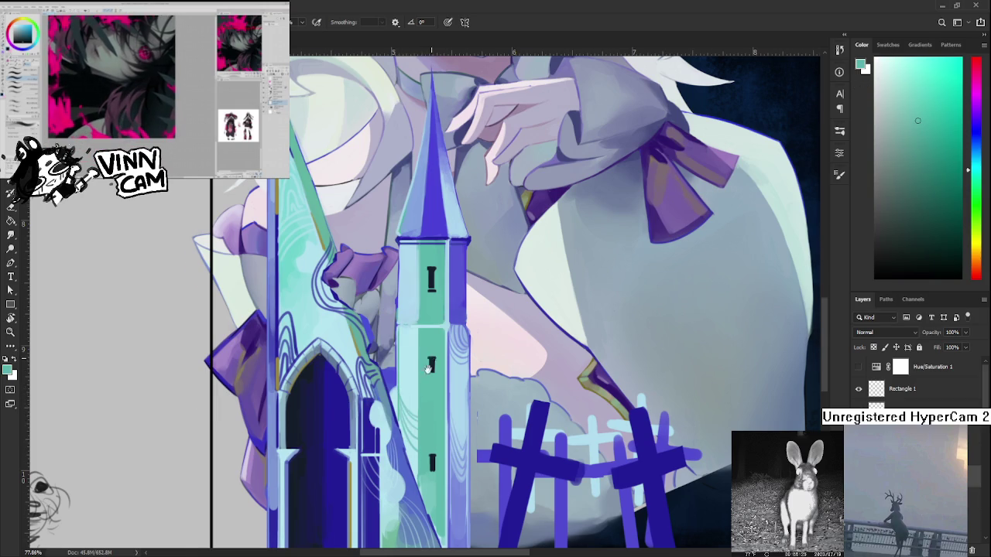
left_click_drag(431, 361, 398, 400)
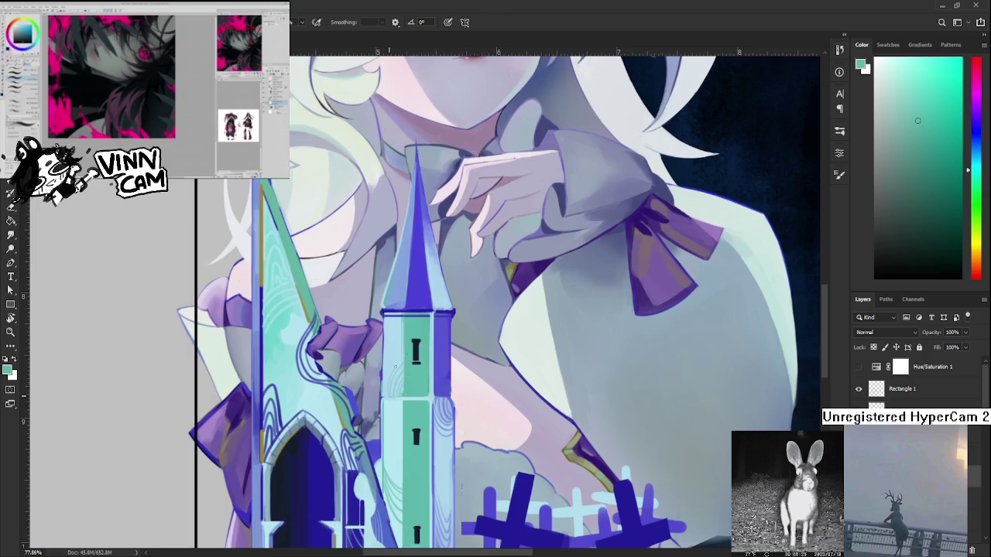
scroll(463, 487, "down", 3)
scroll(467, 376, "down", 2)
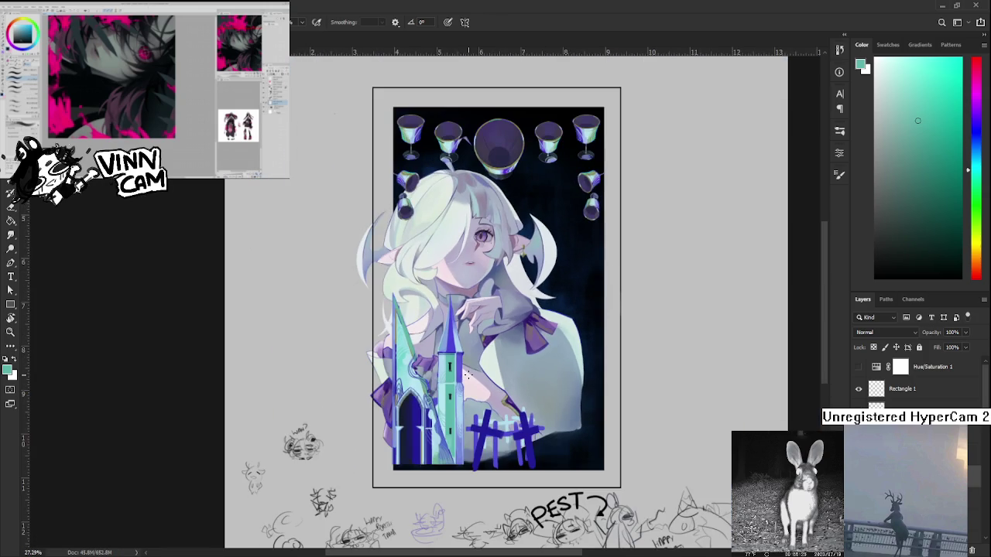
scroll(464, 374, "up", 3)
left_click(421, 349, "alt")
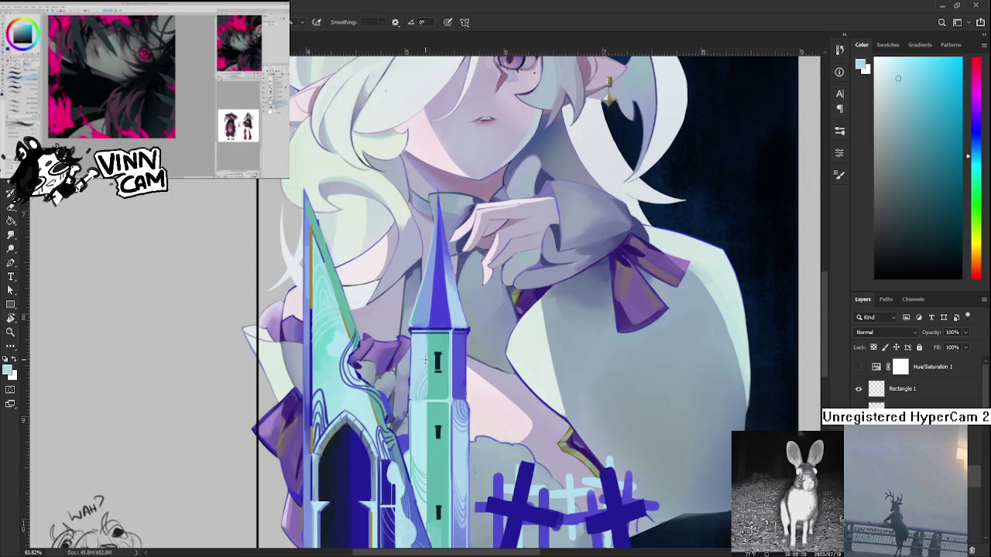
left_click_drag(443, 341, 431, 373)
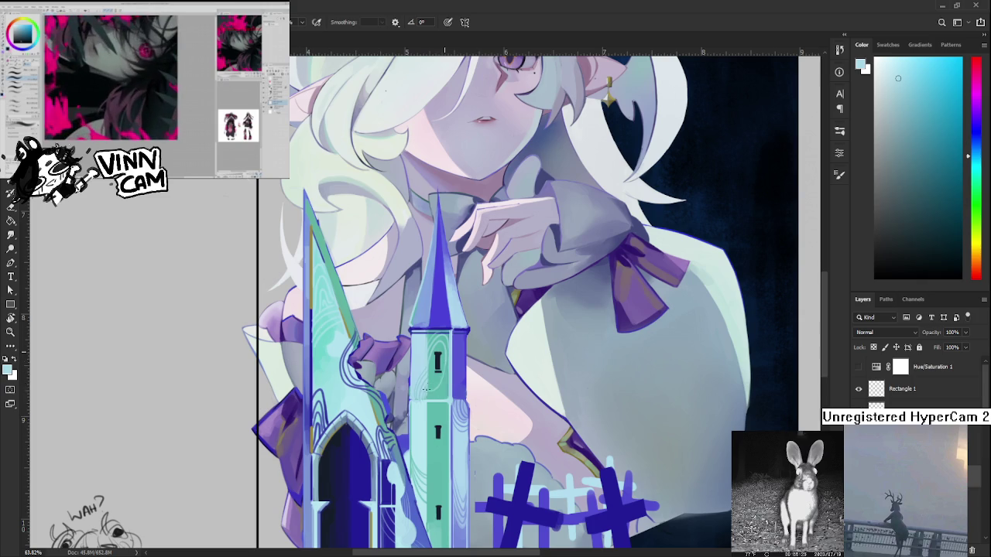
Add pale curved light strokes up the blue spire.
scroll(447, 364, "up", 2)
scroll(448, 364, "up", 1)
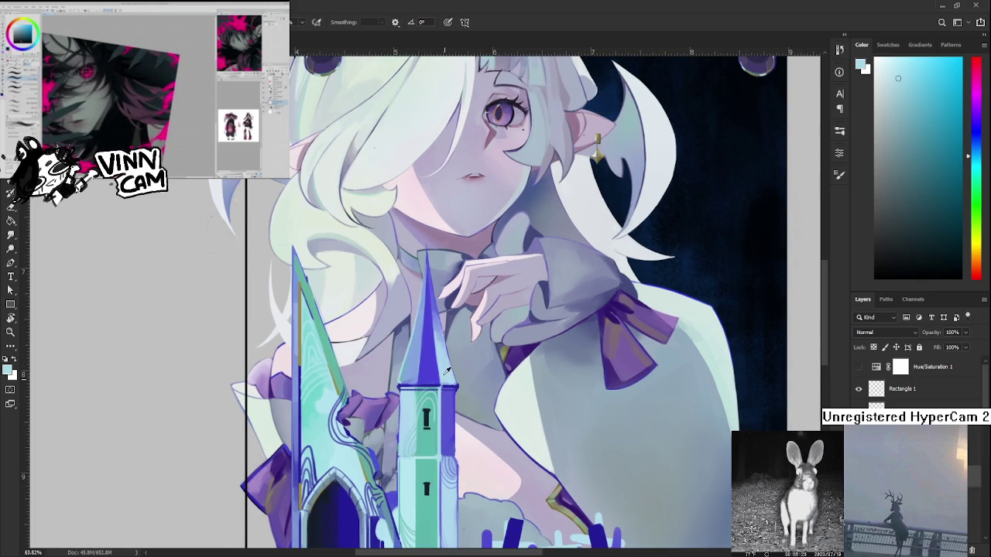
left_click_drag(422, 370, 450, 350)
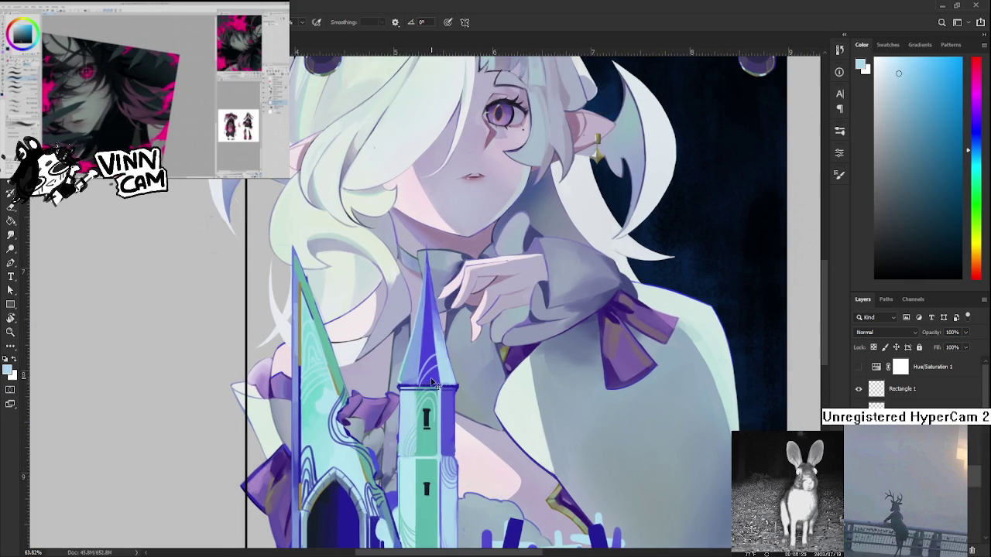
mouse_move(424, 373)
left_mouse_down()
mouse_move(435, 353)
mouse_move(439, 363)
left_mouse_up()
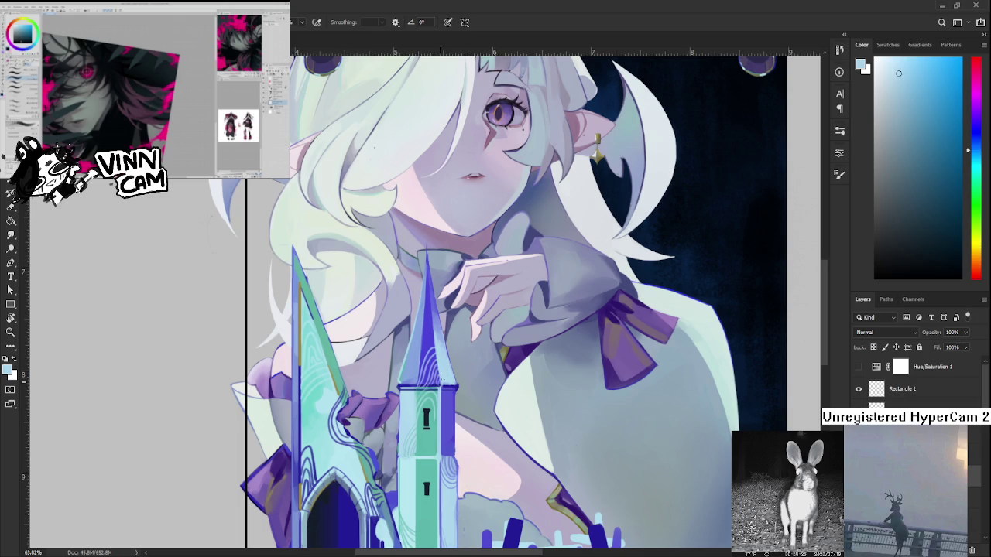
scroll(438, 357, "up", 1)
left_click_drag(416, 406, 435, 356)
scroll(441, 379, "down", 2)
scroll(441, 379, "down", 2)
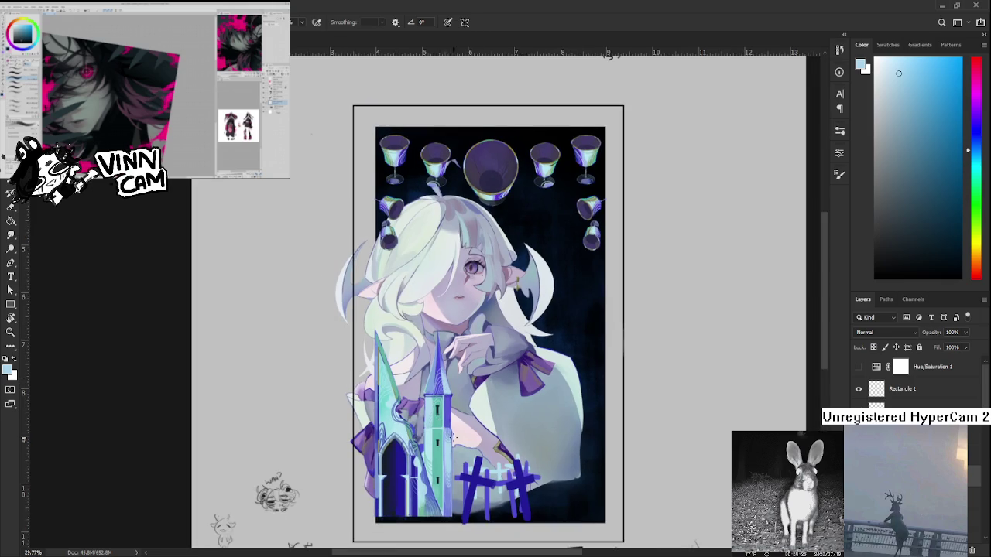
scroll(464, 436, "up", 1)
scroll(469, 437, "up", 1)
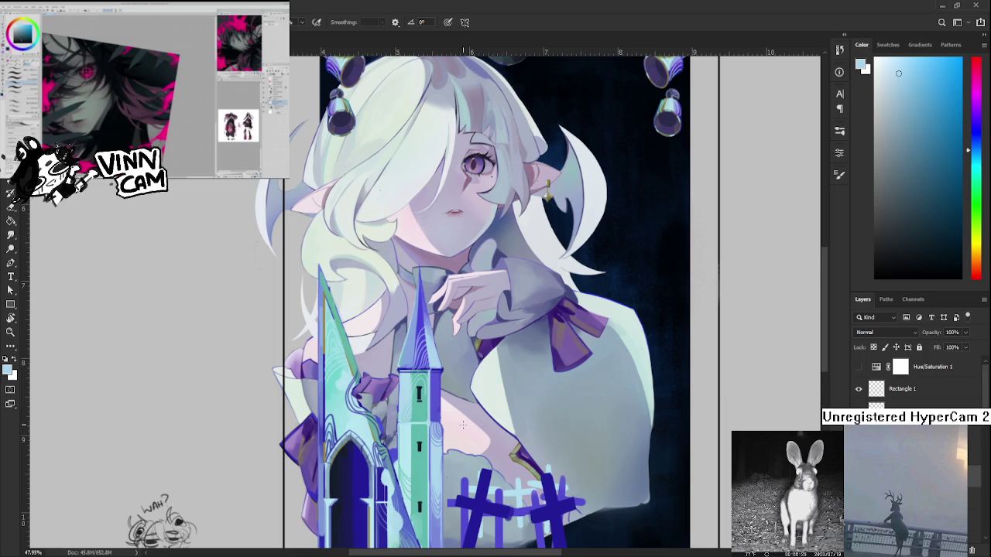
scroll(462, 424, "down", 2)
scroll(451, 380, "down", 1)
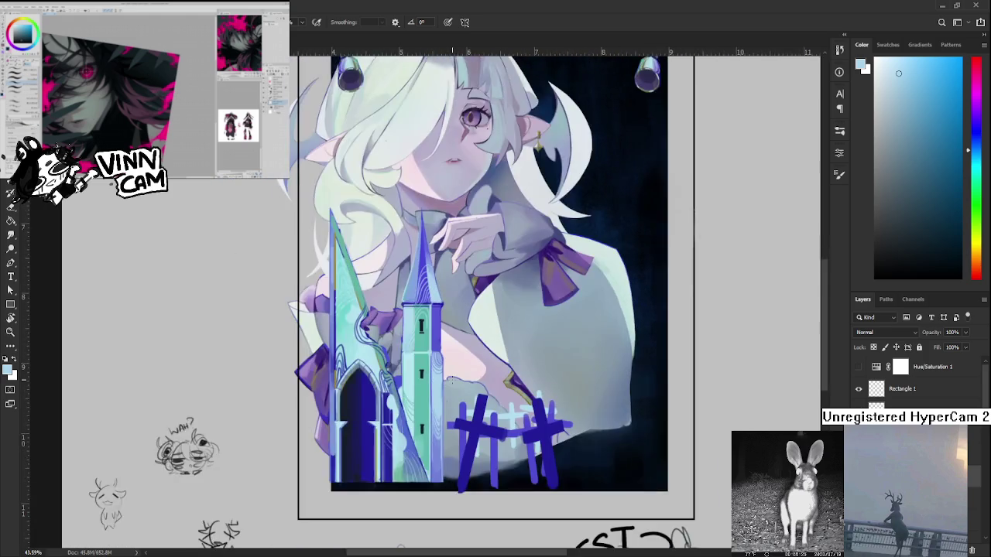
scroll(451, 379, "up", 3)
left_click(396, 385, "alt")
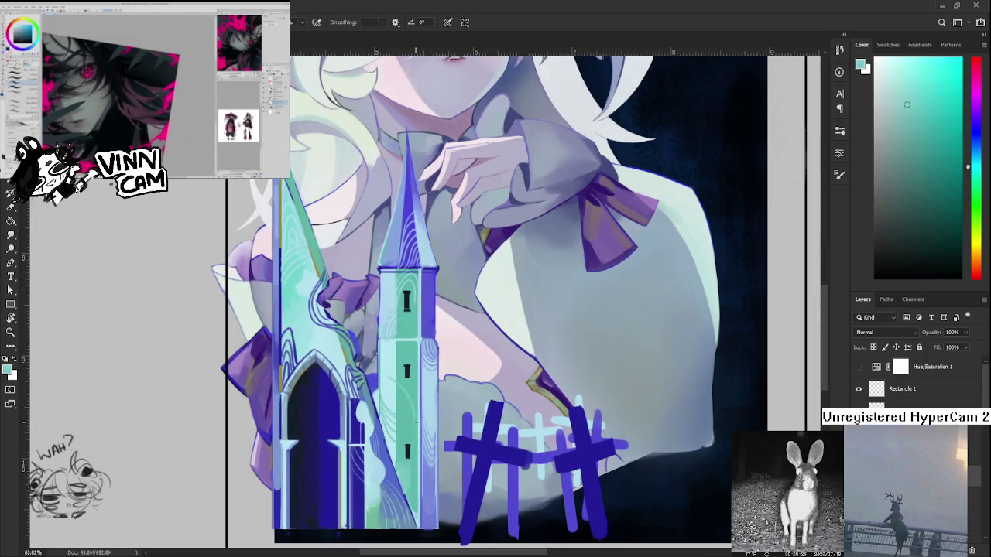
left_click(391, 377, "alt")
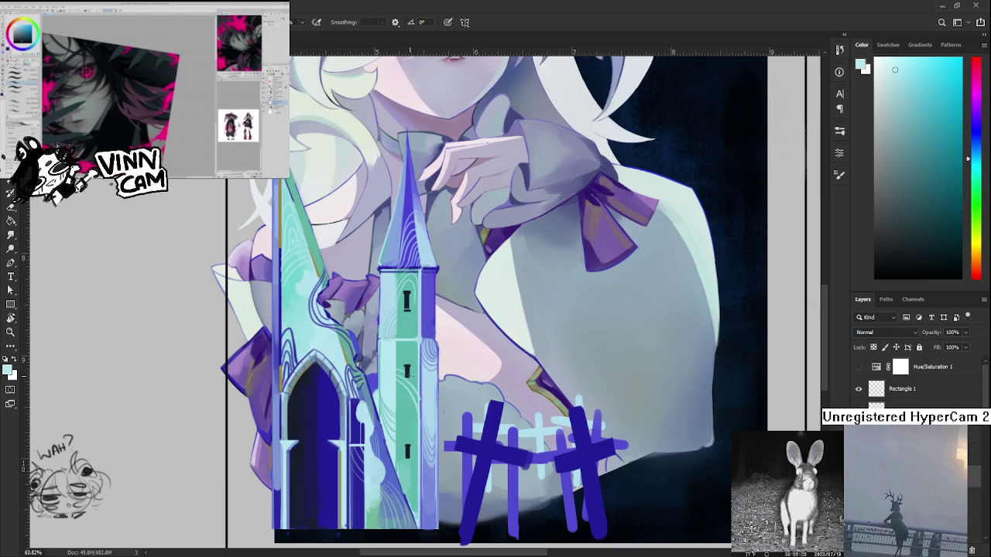
left_click(426, 387, "alt")
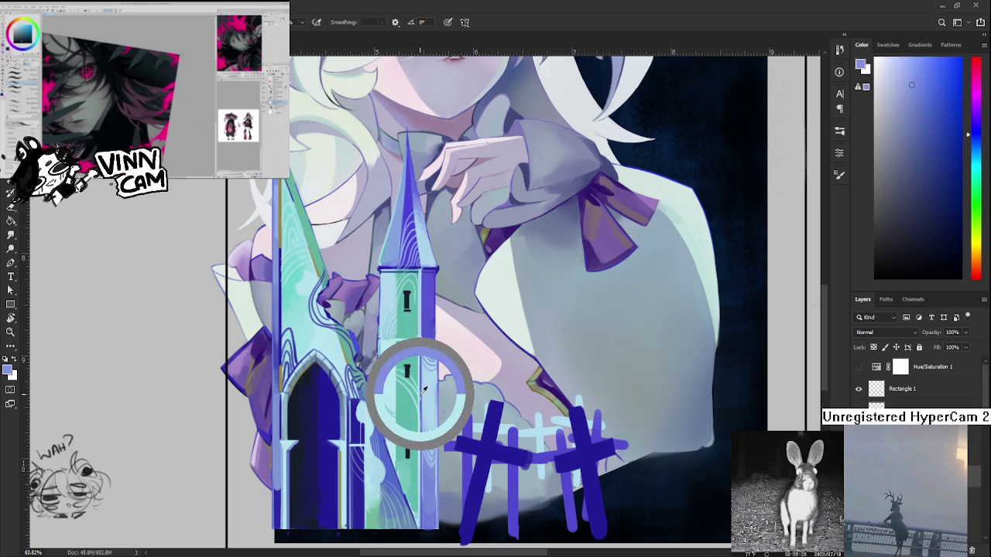
left_click(424, 387, "alt")
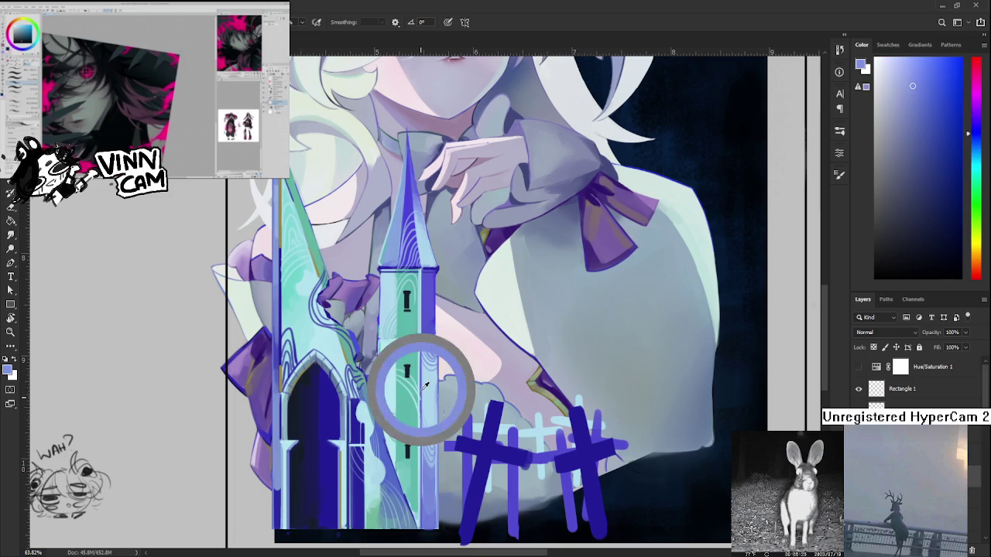
scroll(433, 364, "down", 3)
scroll(411, 348, "up", 3)
scroll(395, 341, "up", 2)
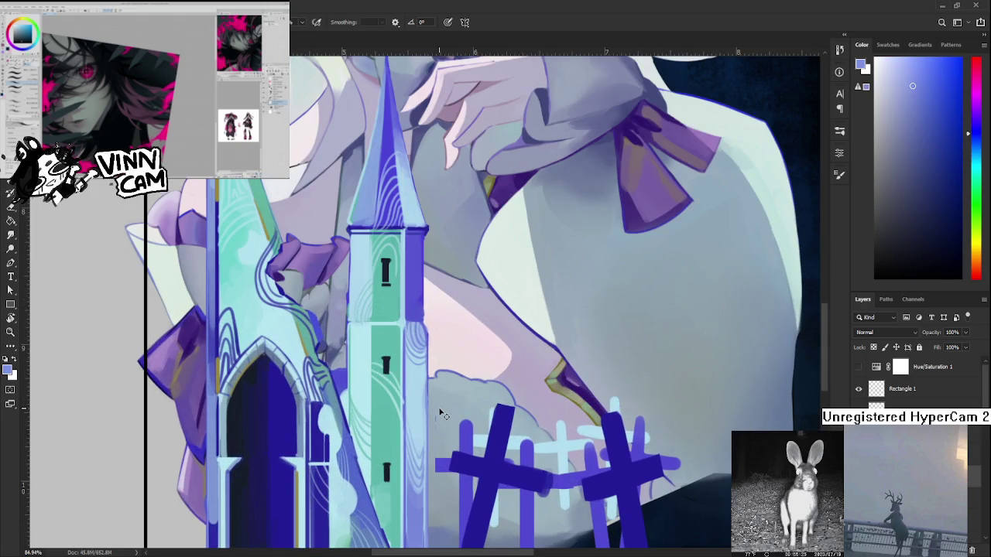
left_click(372, 376, "alt")
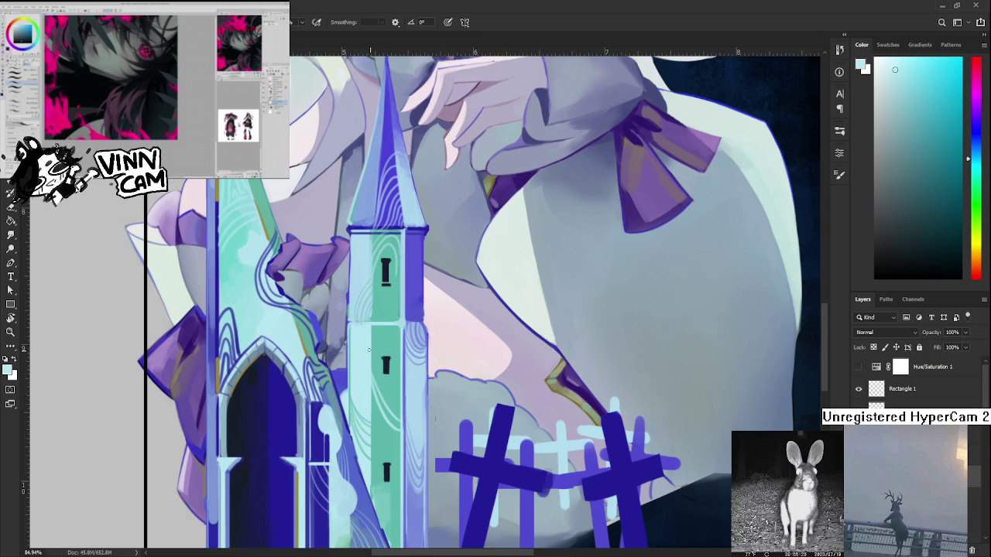
scroll(383, 364, "down", 3)
scroll(391, 373, "down", 2)
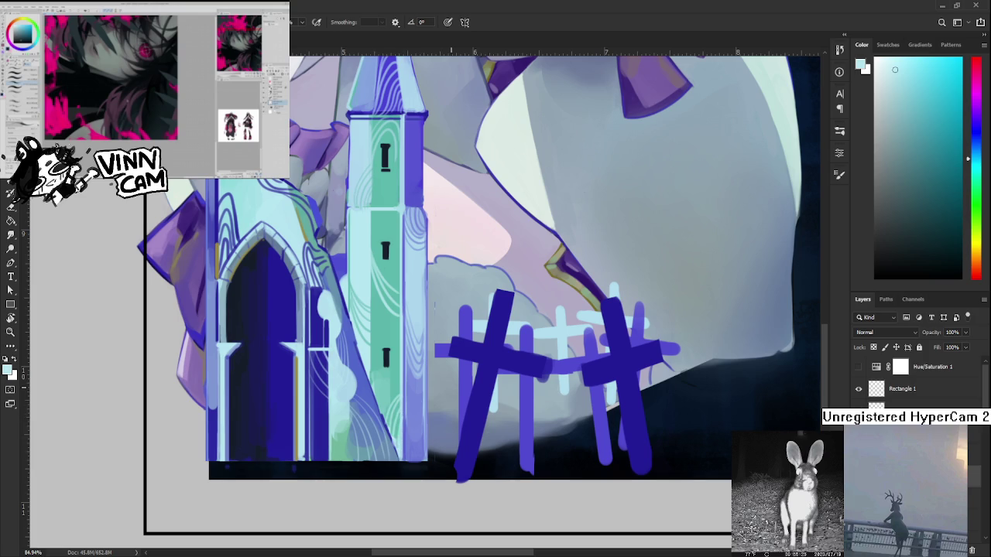
mouse_move(458, 295)
left_mouse_down()
mouse_move(458, 268)
mouse_move(350, 320)
left_mouse_up()
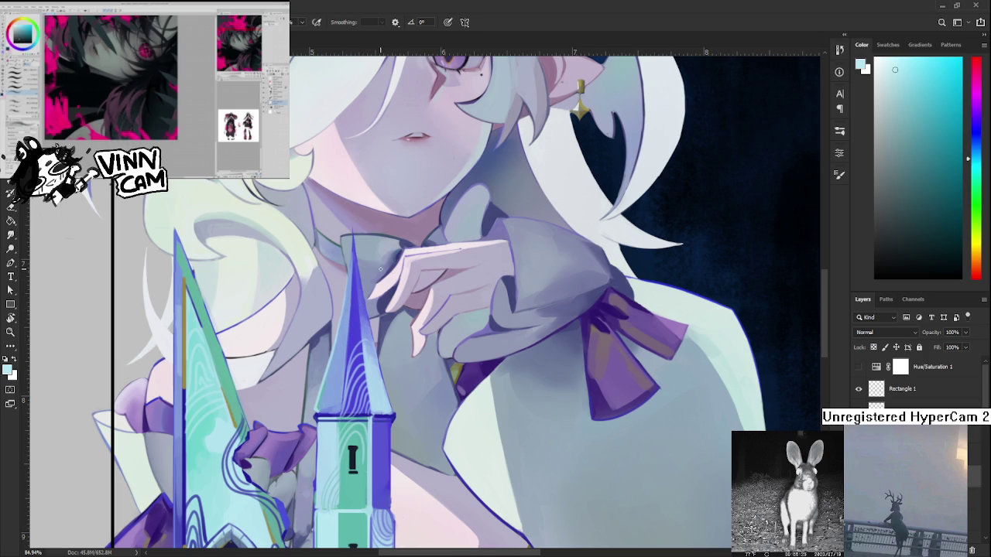
left_click(372, 360, "alt")
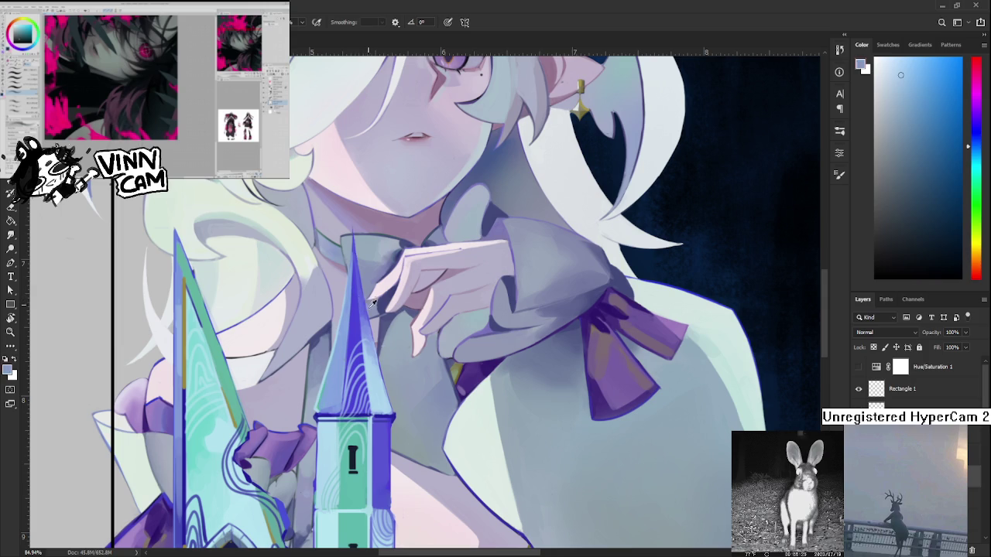
left_click(367, 346, "alt")
left_click(372, 357, "alt")
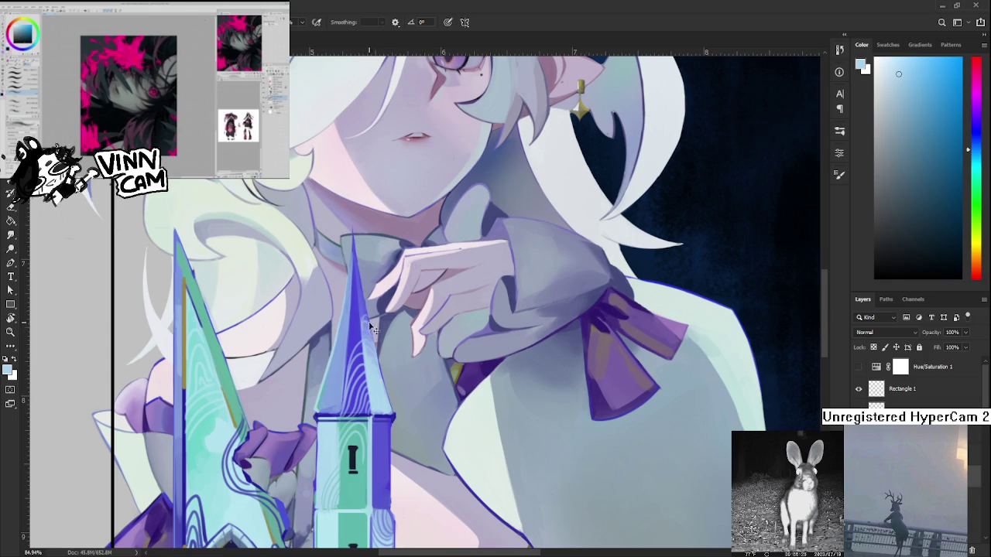
left_click_drag(354, 431, 365, 298)
left_click(375, 331, "alt")
left_click(378, 319, "alt")
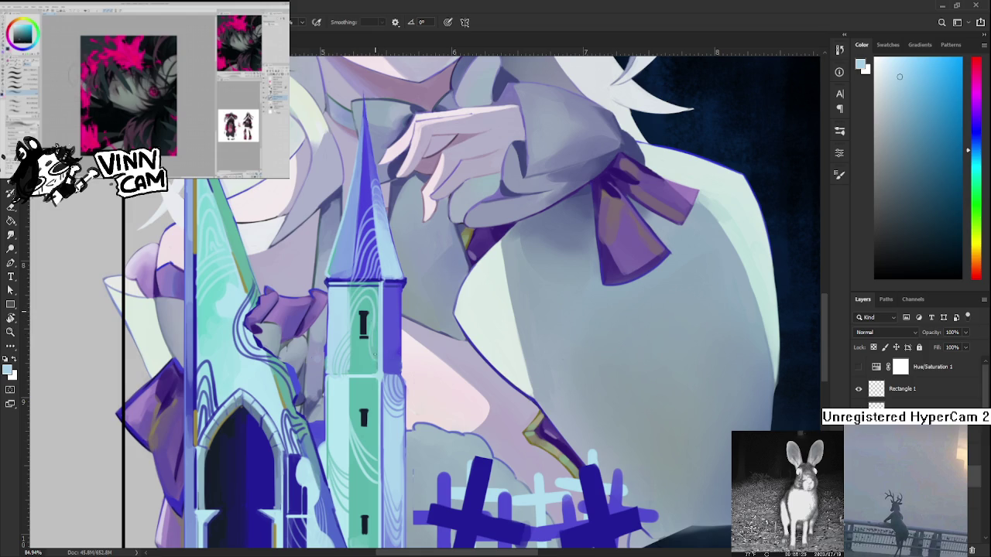
left_click_drag(378, 337, 386, 299)
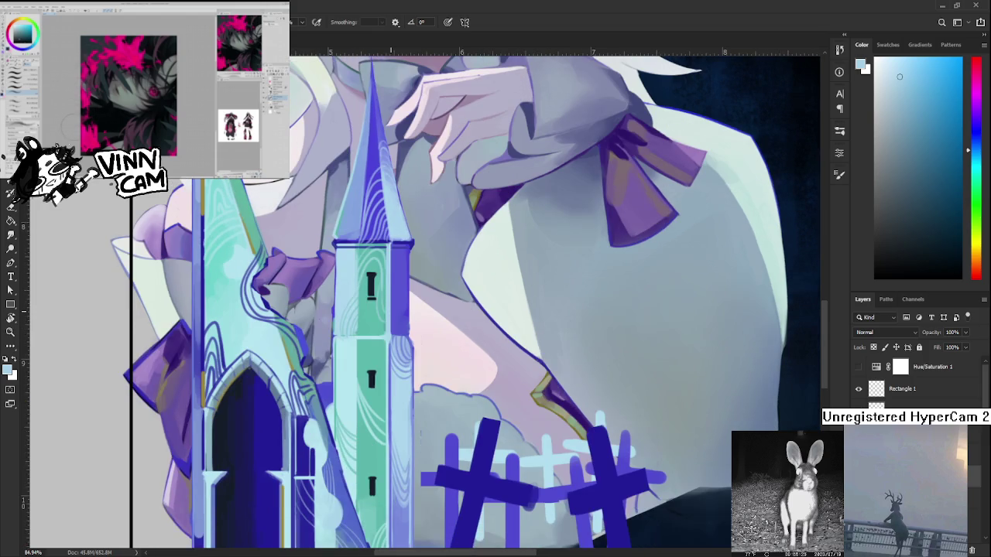
scroll(357, 387, "down", 2)
scroll(357, 386, "down", 2)
scroll(357, 386, "up", 2)
scroll(356, 387, "up", 1)
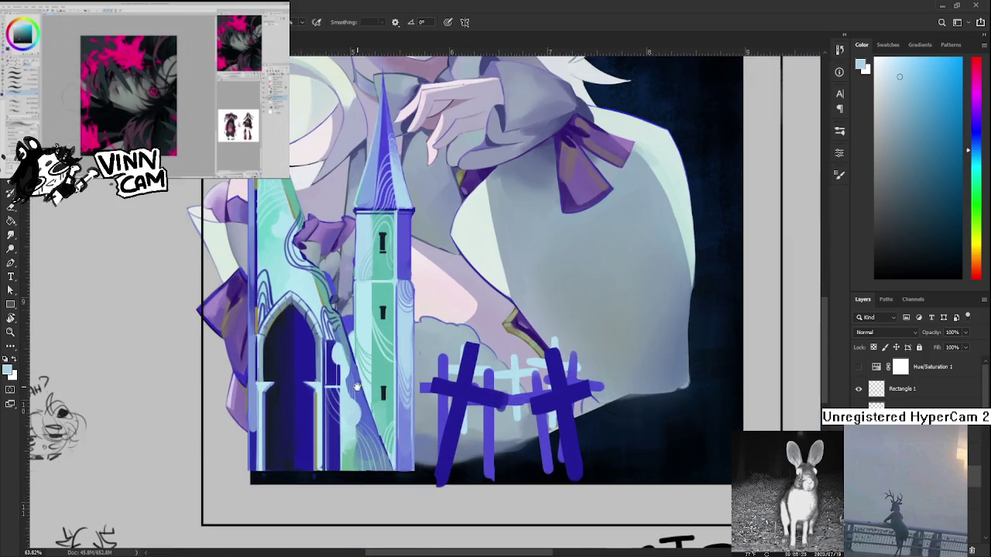
Paint a thin tan line down the tower's right edge using a sampled tan.
scroll(357, 387, "up", 3)
left_click(321, 418, "alt")
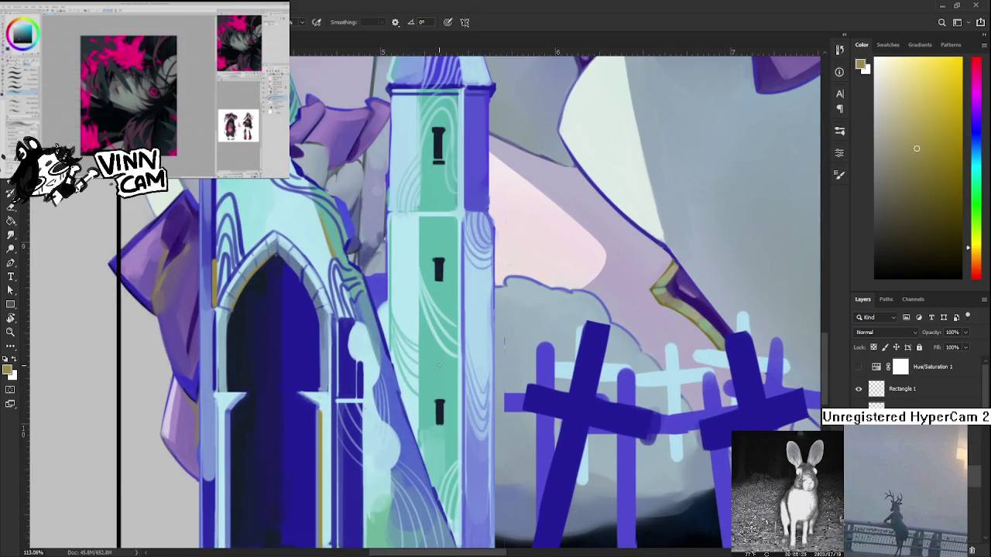
scroll(424, 377, "down", 2)
scroll(336, 322, "up", 1)
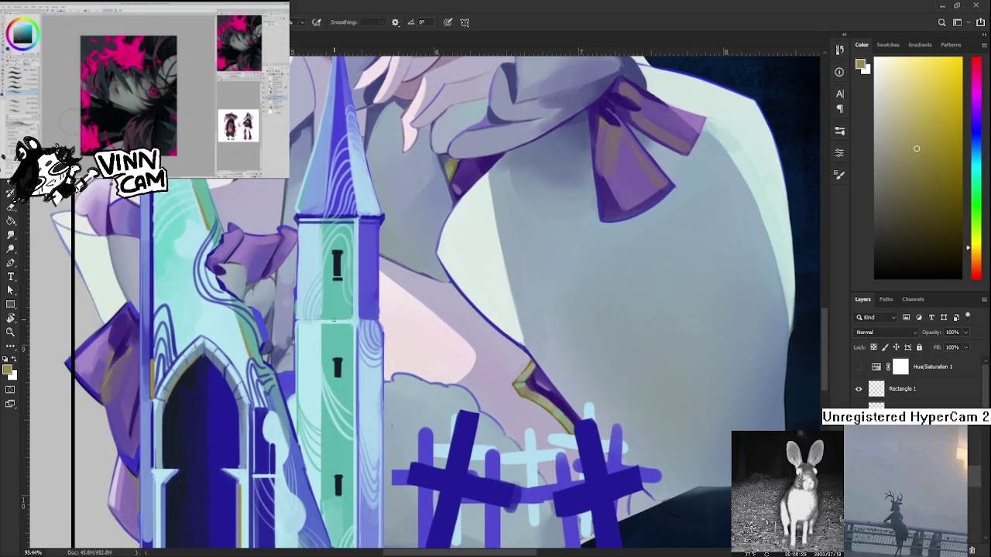
left_click_drag(351, 328, 353, 531)
left_click_drag(354, 432, 353, 460)
Undo the stray stroke on the tower edge and review the spire and face.
left_click_drag(354, 222, 342, 416)
key("ctrl+z")
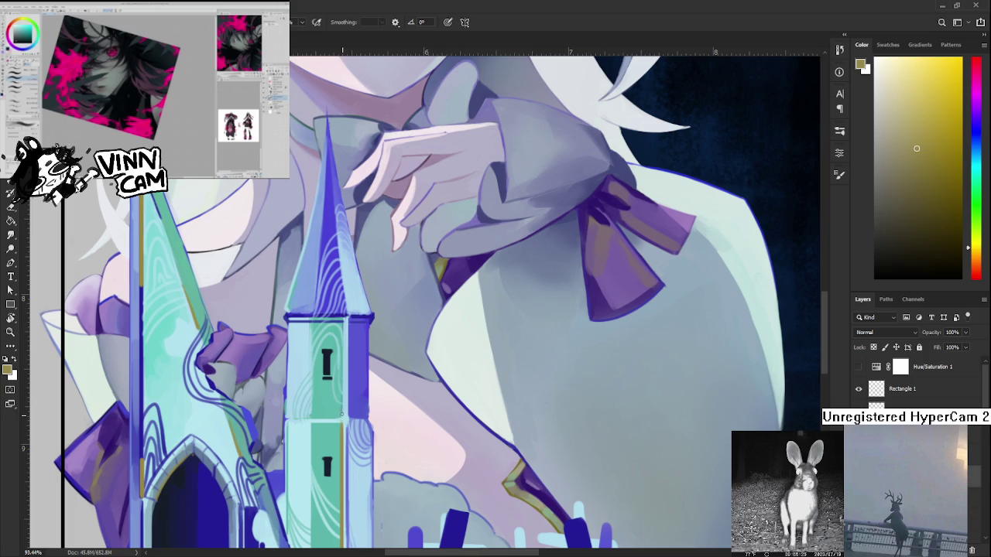
scroll(344, 326, "down", 5)
scroll(348, 316, "down", 3)
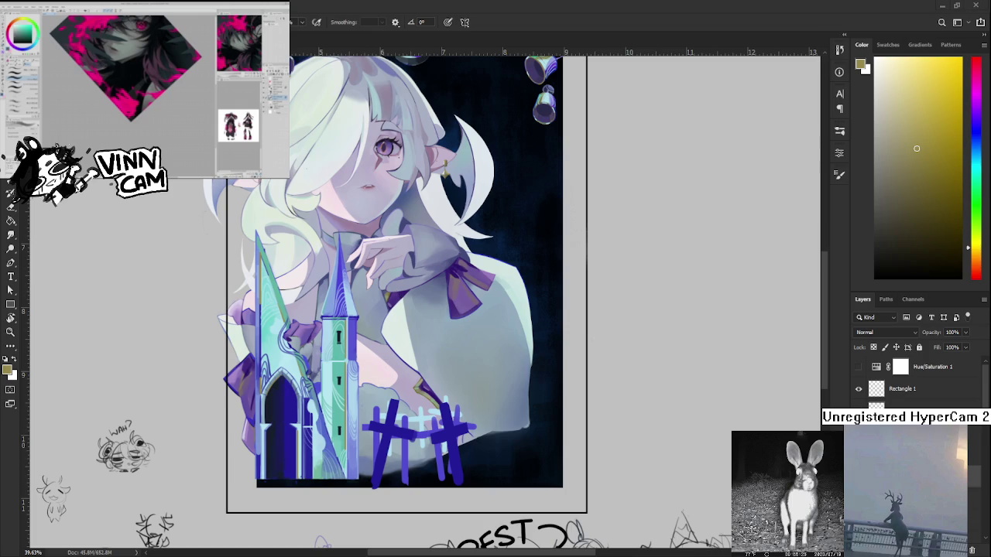
scroll(333, 294, "up", 2)
scroll(333, 295, "up", 2)
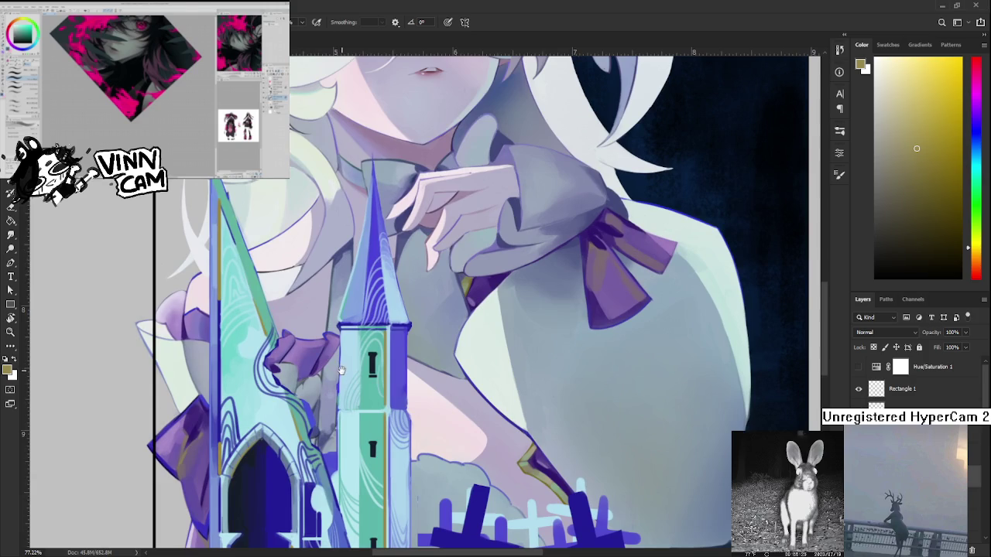
scroll(333, 294, "up", 1)
scroll(308, 416, "up", 1)
scroll(307, 416, "up", 1)
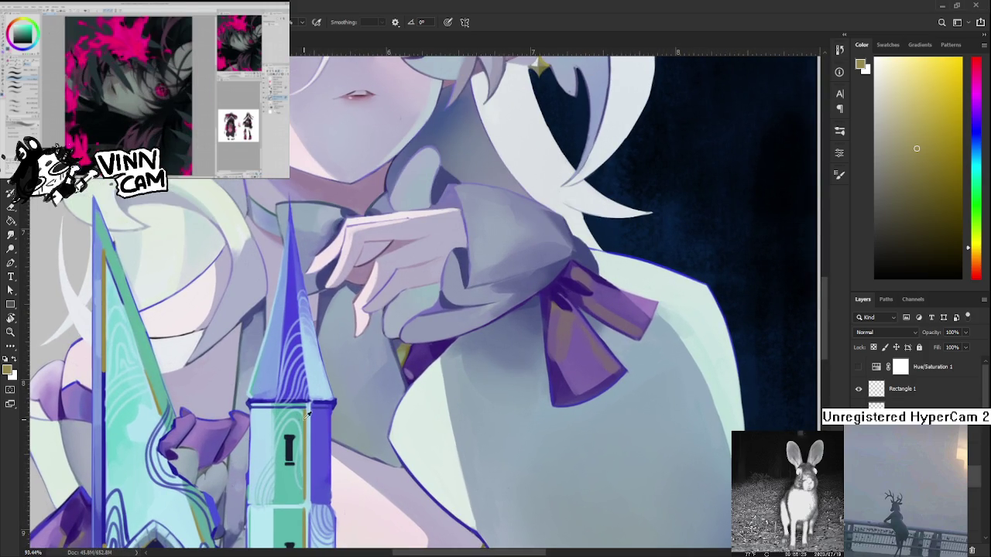